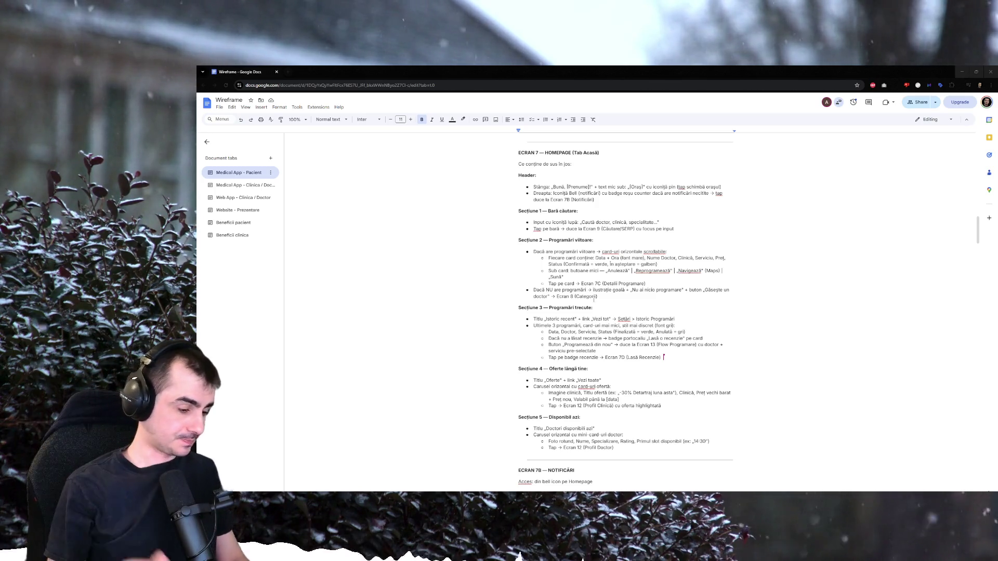
pyautogui.write('te')
# Open a new blank Chrome tab over the Google Docs wireframe spec.
pyautogui.hotkey('ctrl', 't')
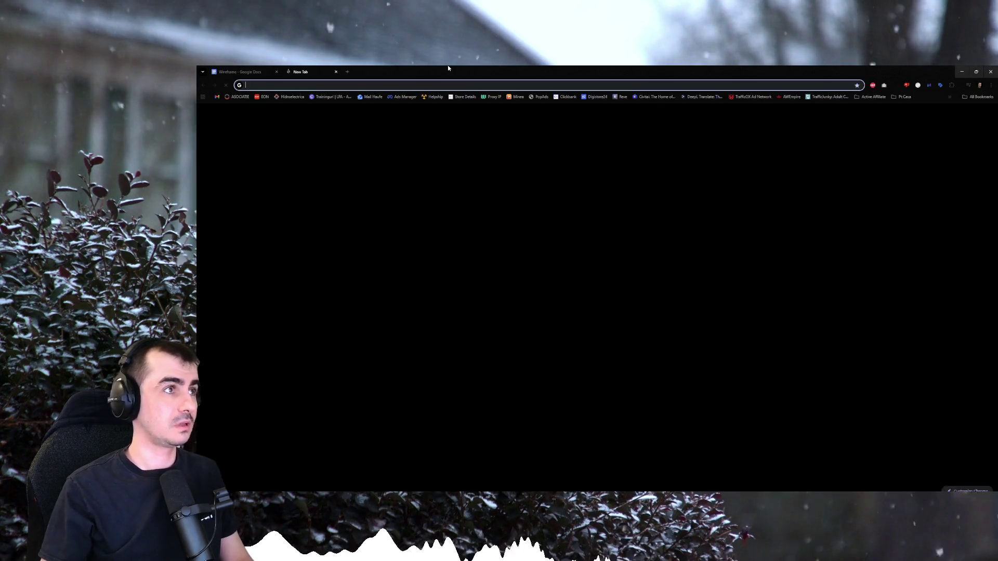
pyautogui.write('expocalidraw')
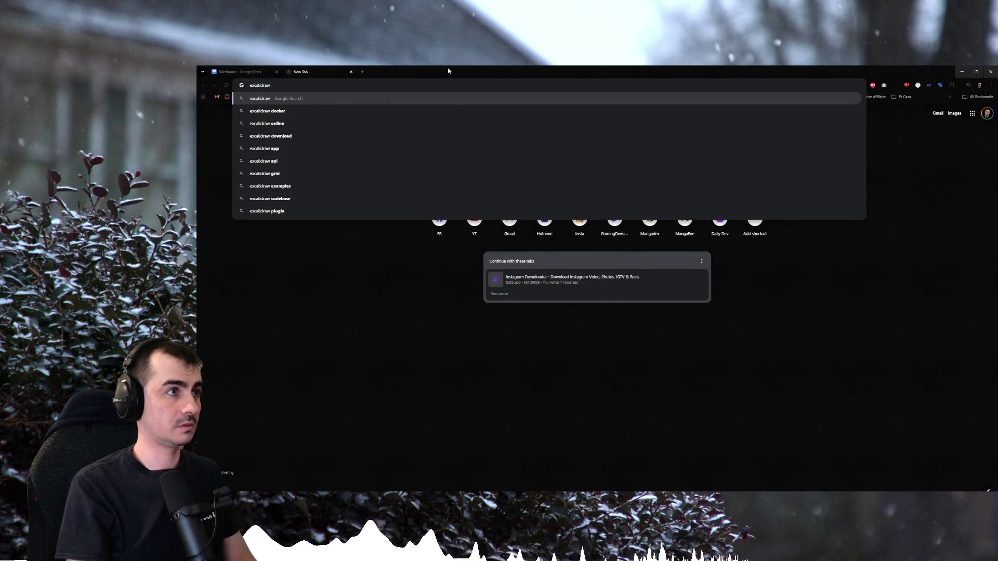
pyautogui.write('.io')
# Navigate to excalidraw.com via a web search and the official Excalidraw Whiteboard result.
pyautogui.press('Return')
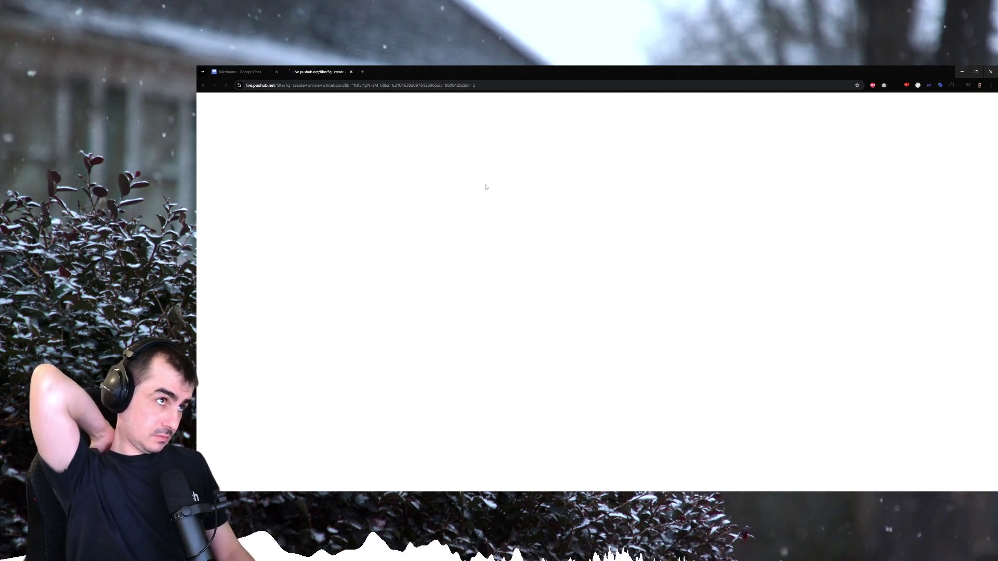
pyautogui.hotkey('alt', 'Left')
pyautogui.write('ex')
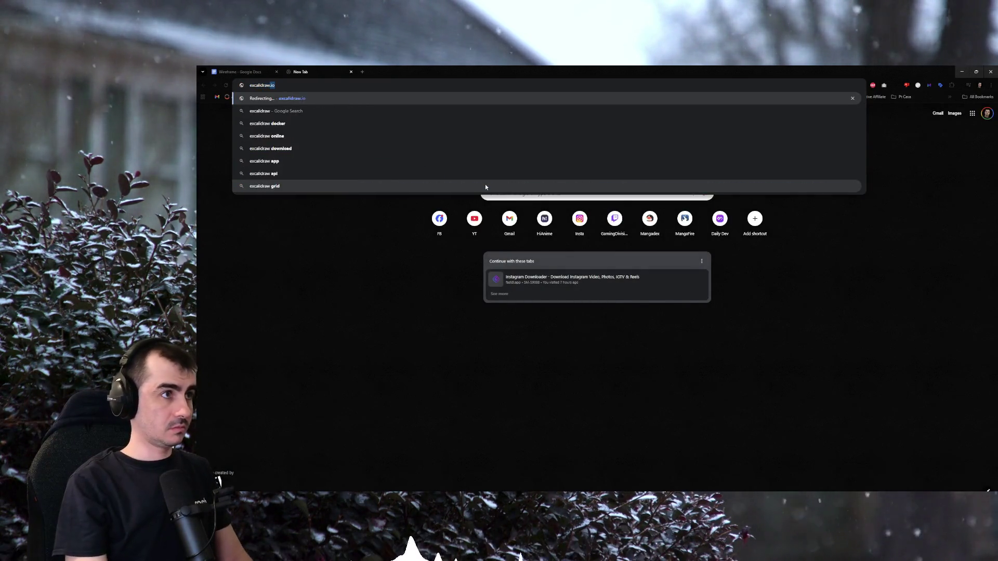
pyautogui.press('Return')
pyautogui.click(327, 83)
pyautogui.write('excalidraw')
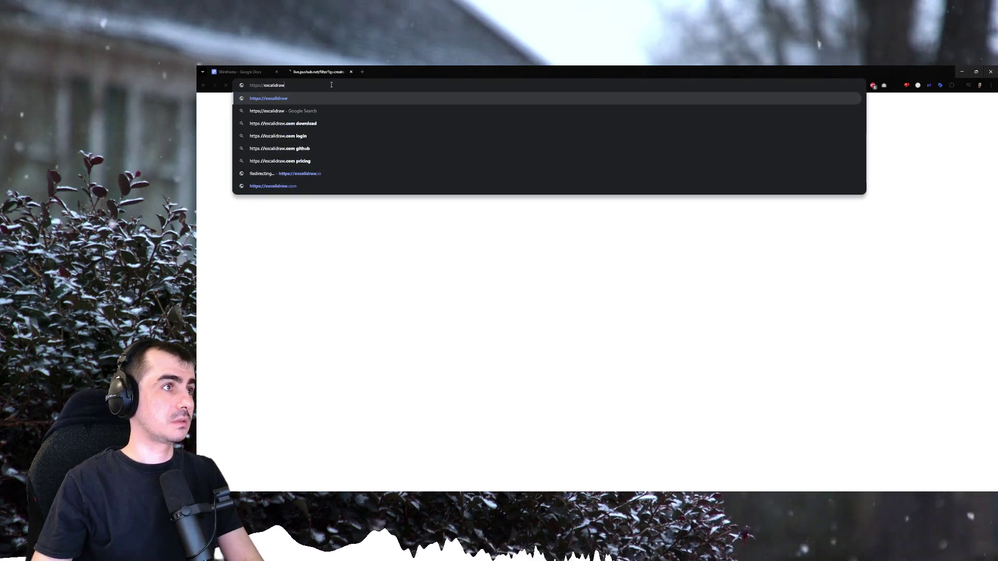
pyautogui.click(343, 85)
pyautogui.write('excalidraw')
pyautogui.press('Return')
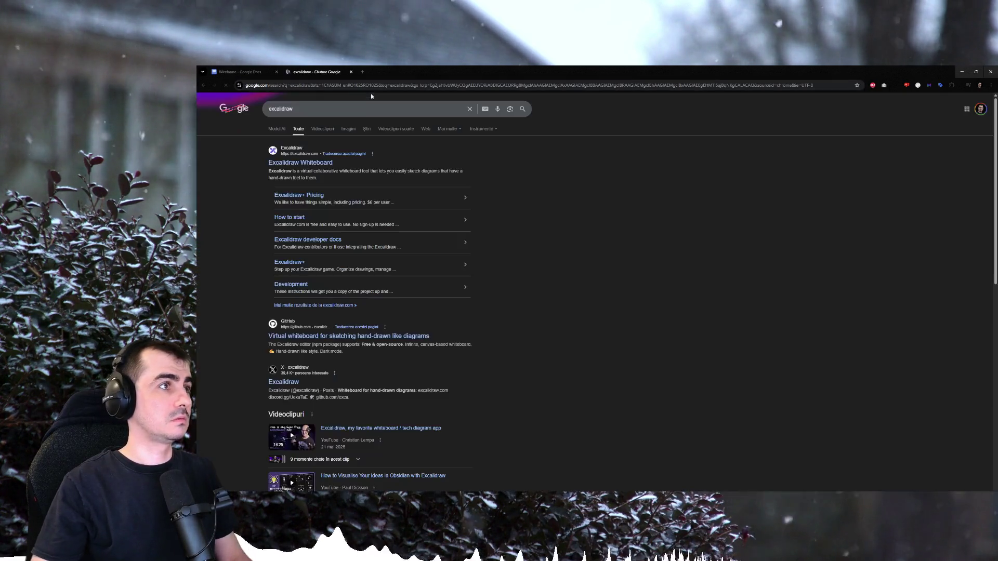
pyautogui.click(304, 166)
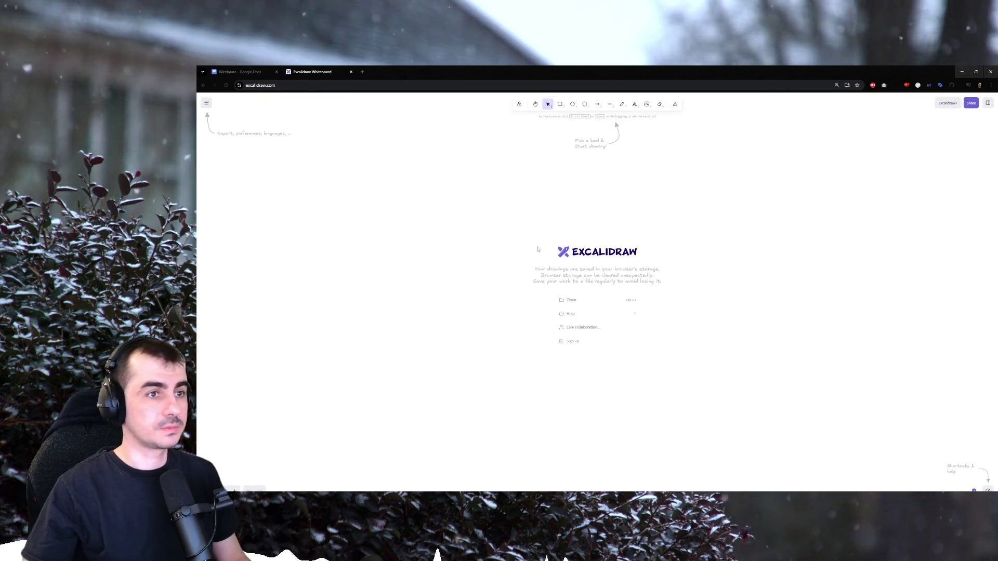
# Switch the whiteboard to the dark theme and start a first text label on the canvas.
pyautogui.click(987, 104)
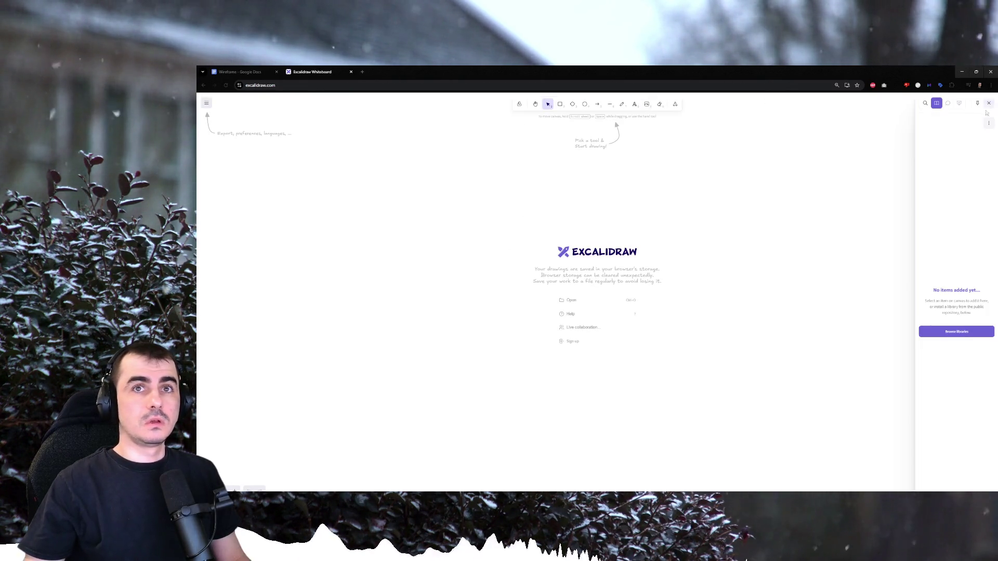
pyautogui.click(207, 104)
pyautogui.click(234, 270)
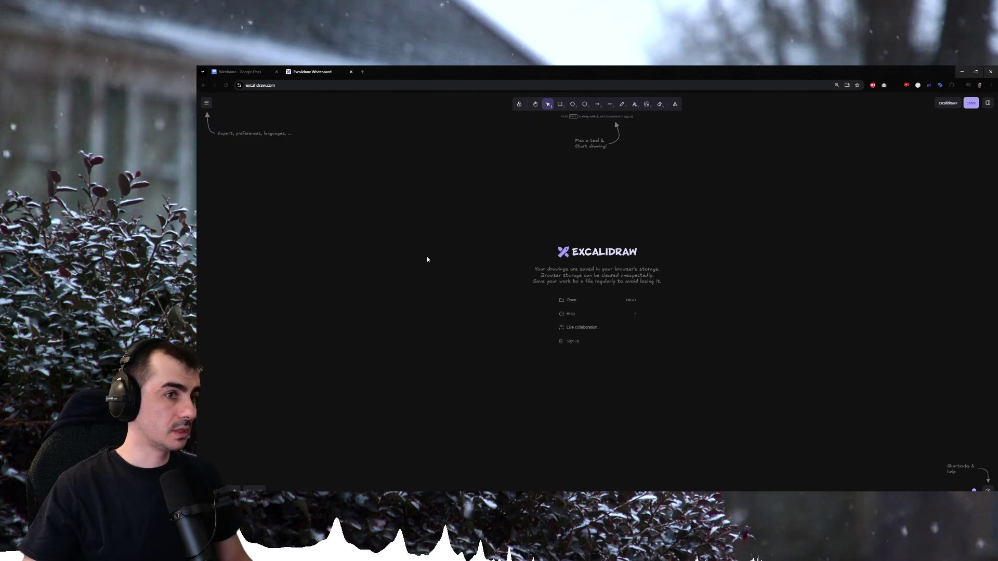
pyautogui.click(561, 103)
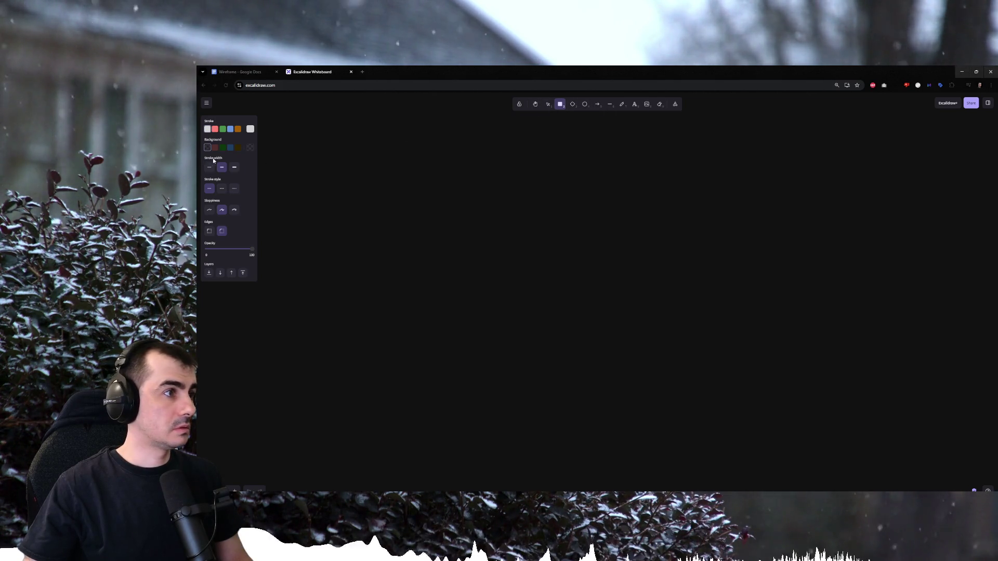
pyautogui.press('t')
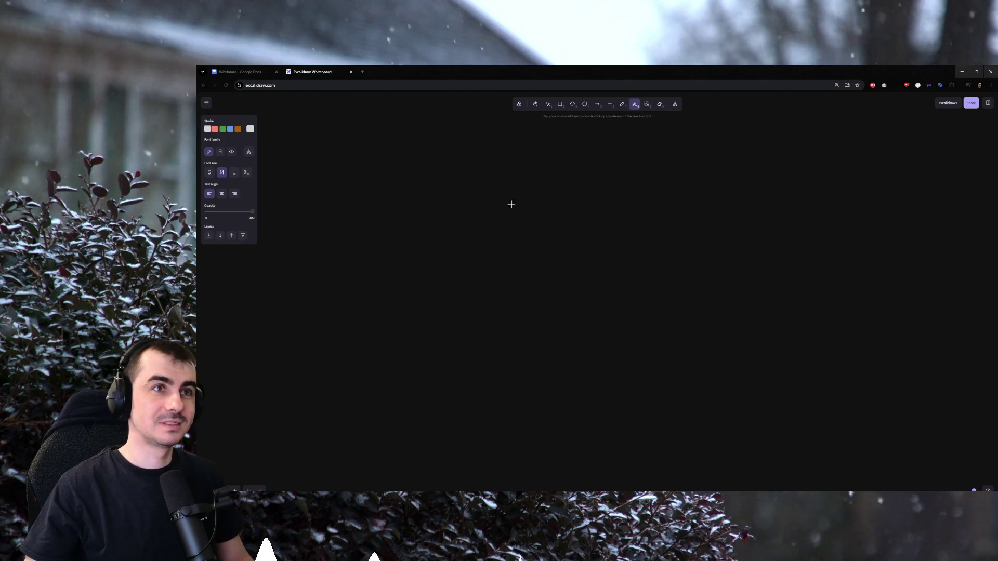
pyautogui.click(475, 212)
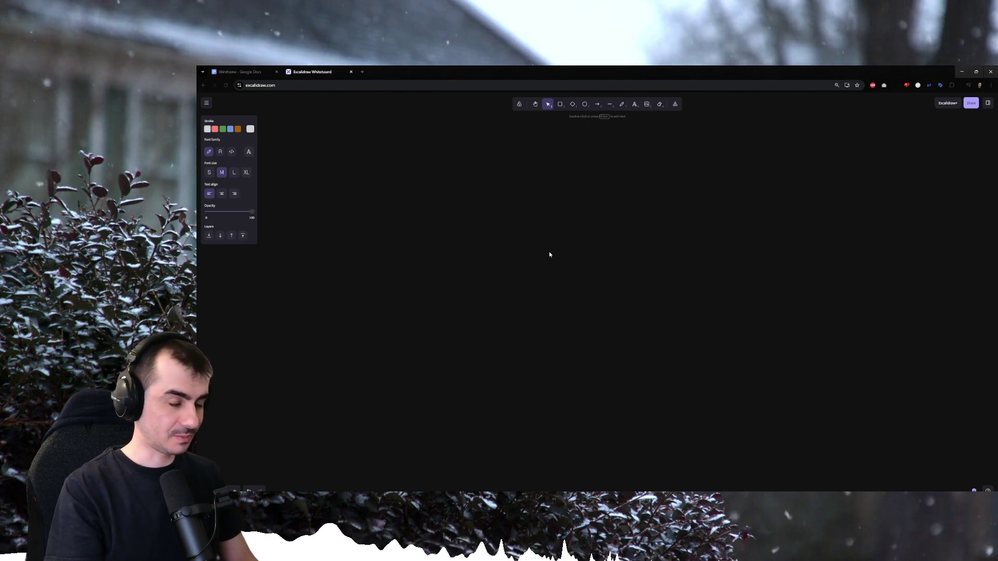
pyautogui.write('PACIENTI')
# Finish the PACIENTI label and duplicate it to the right, retyped as DOCTORI.
pyautogui.click(548, 253)
pyautogui.click(489, 213)
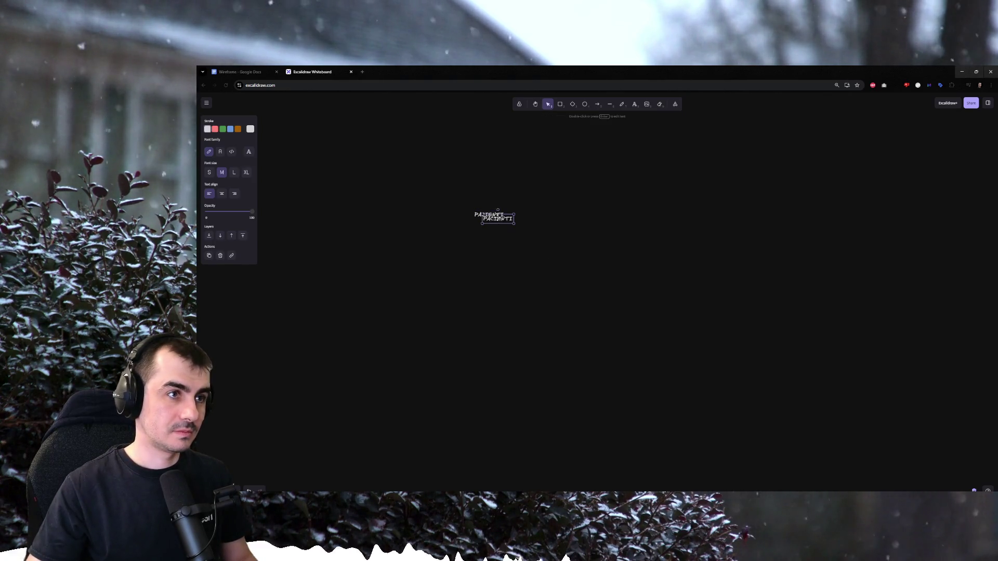
pyautogui.keyDown('alt'); pyautogui.moveTo(489, 213); pyautogui.dragTo(563, 212); pyautogui.keyUp('alt')
pyautogui.doubleClick(564, 214)
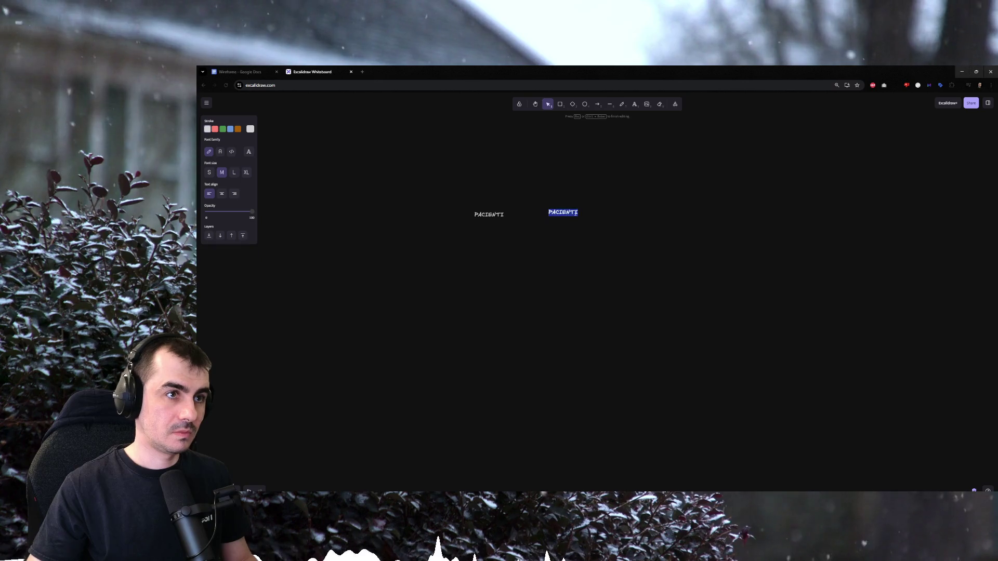
pyautogui.press('BackSpace')
pyautogui.write('C')
pyautogui.write('DOCTORI')
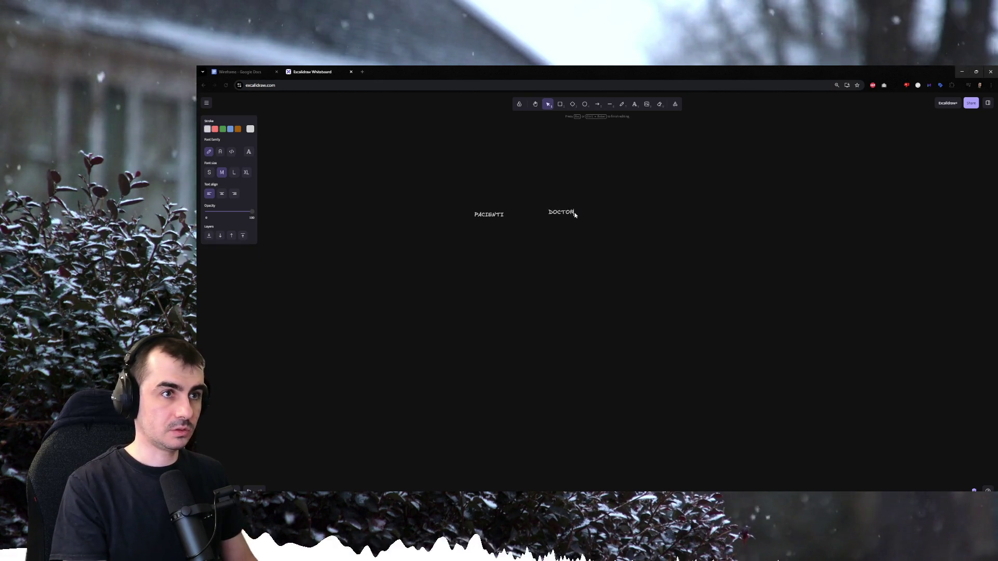
pyautogui.click(579, 221)
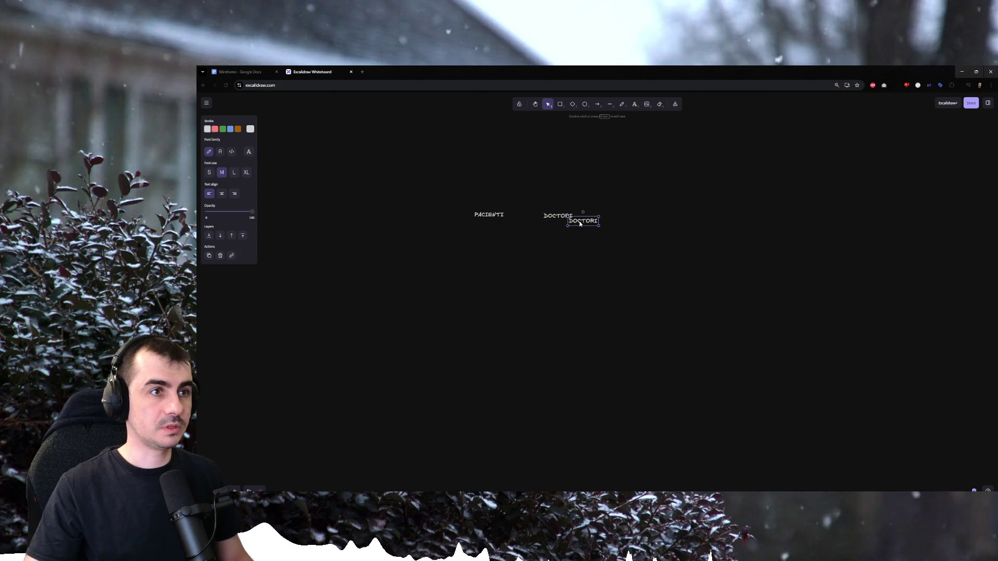
# Add a third label CLINICI beside DOCTORI and line the labels up.
pyautogui.doubleClick(624, 216)
pyautogui.write('C')
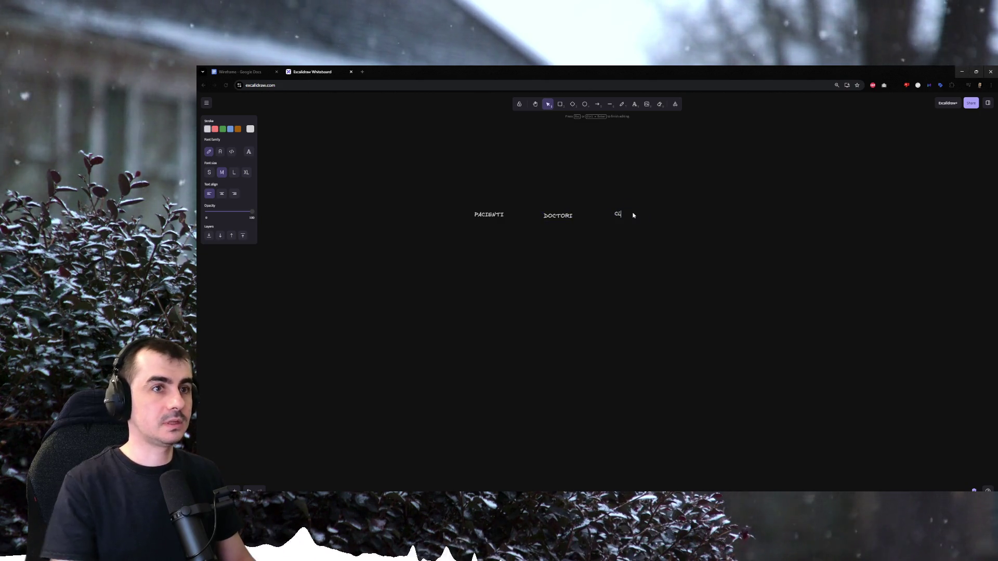
pyautogui.write('LINICI')
pyautogui.click(594, 232)
pyautogui.moveTo(558, 215); pyautogui.dragTo(560, 213)
pyautogui.click(629, 213)
pyautogui.click(466, 194)
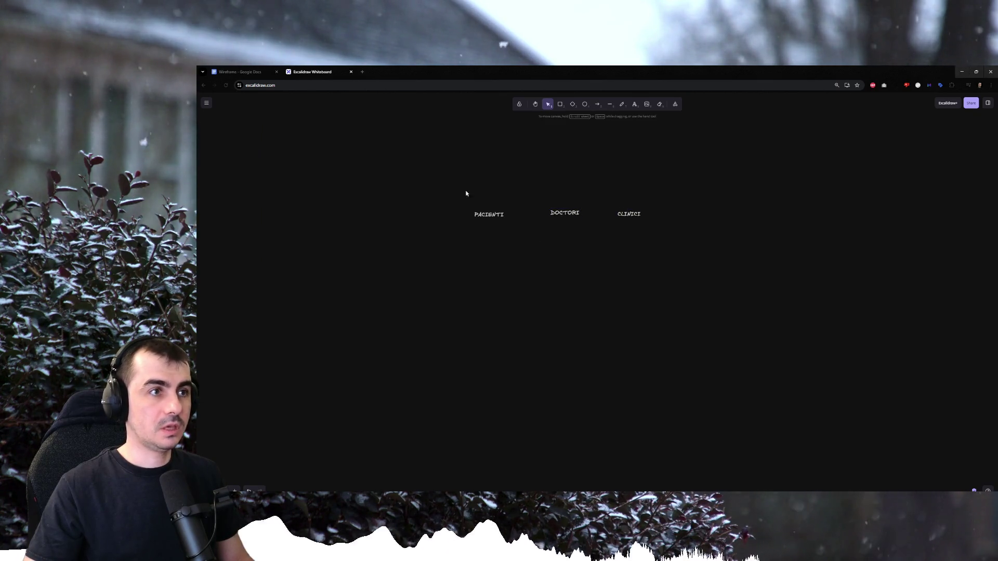
# Draw a tall phone frame around PACIENTI and move frame and title to the left.
pyautogui.click(559, 104)
pyautogui.moveTo(438, 174); pyautogui.dragTo(514, 336)
pyautogui.click(556, 252)
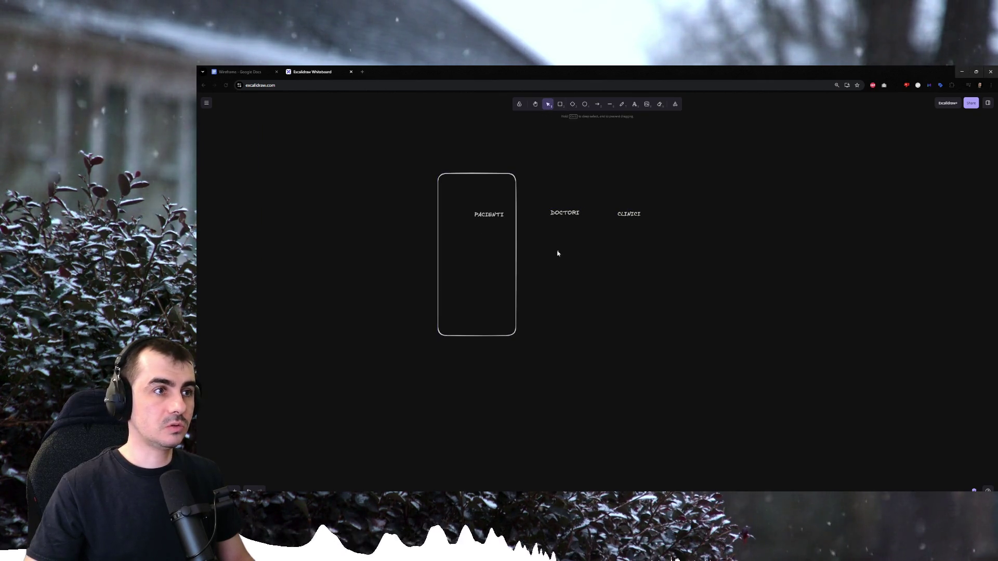
pyautogui.click(485, 216)
pyautogui.moveTo(430, 154); pyautogui.dragTo(522, 343)
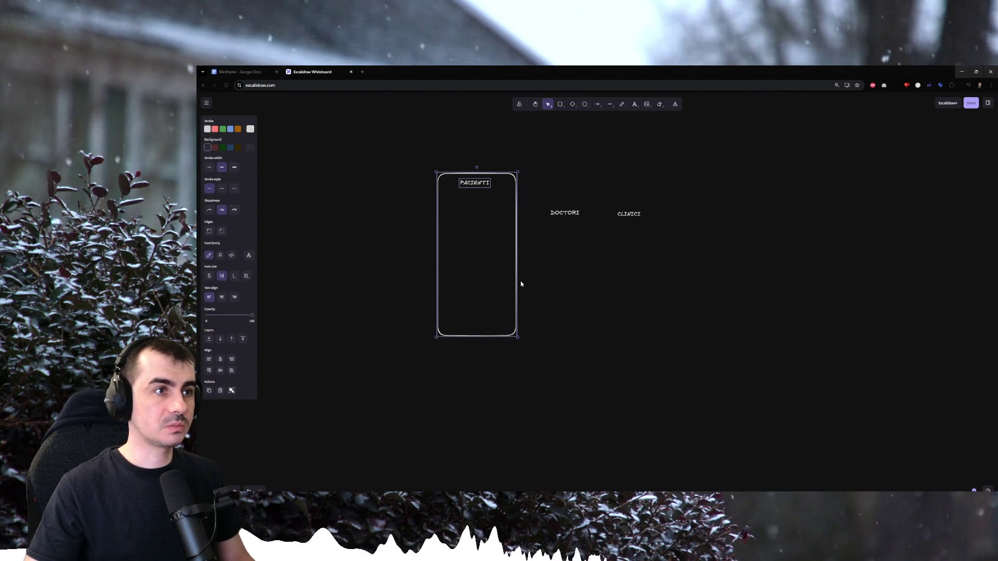
pyautogui.moveTo(473, 187); pyautogui.dragTo(384, 178)
pyautogui.click(478, 216)
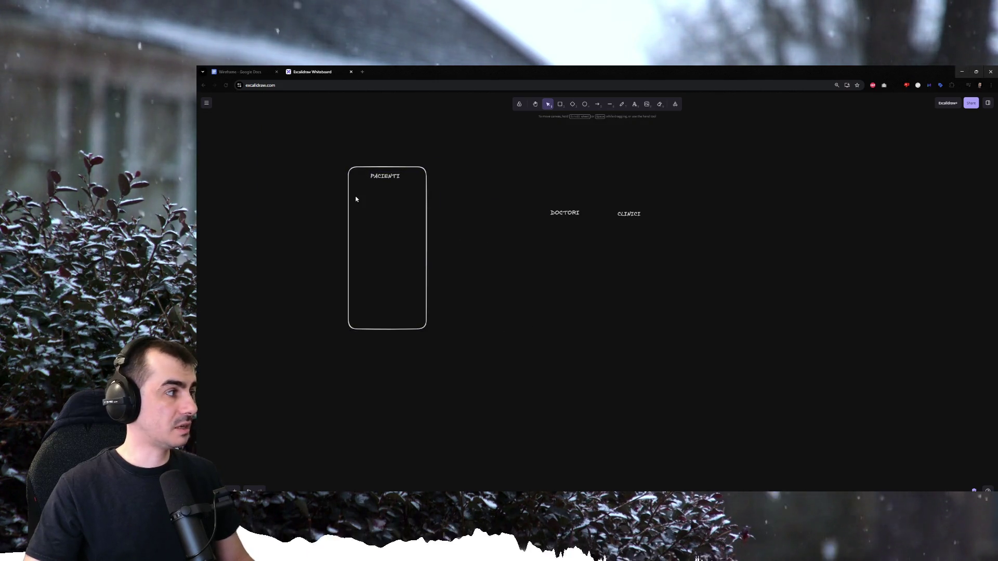
pyautogui.scroll(1, 357, 196)
pyautogui.scroll(1, 350, 195)
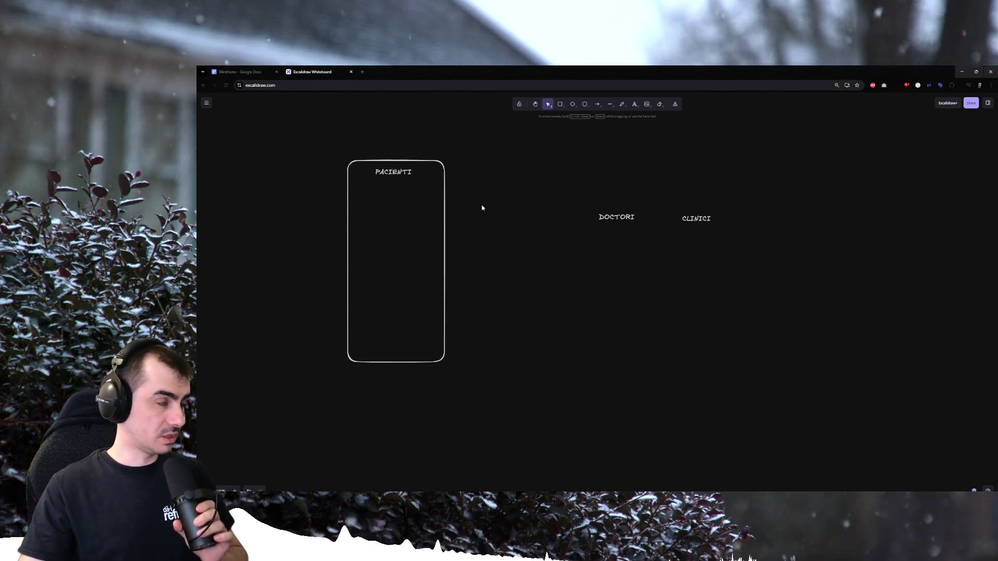
# Enlarge the PACIENTI title and add SINGLE PROFILE and MULTI PROFILE labels inside the frame.
pyautogui.click(393, 173)
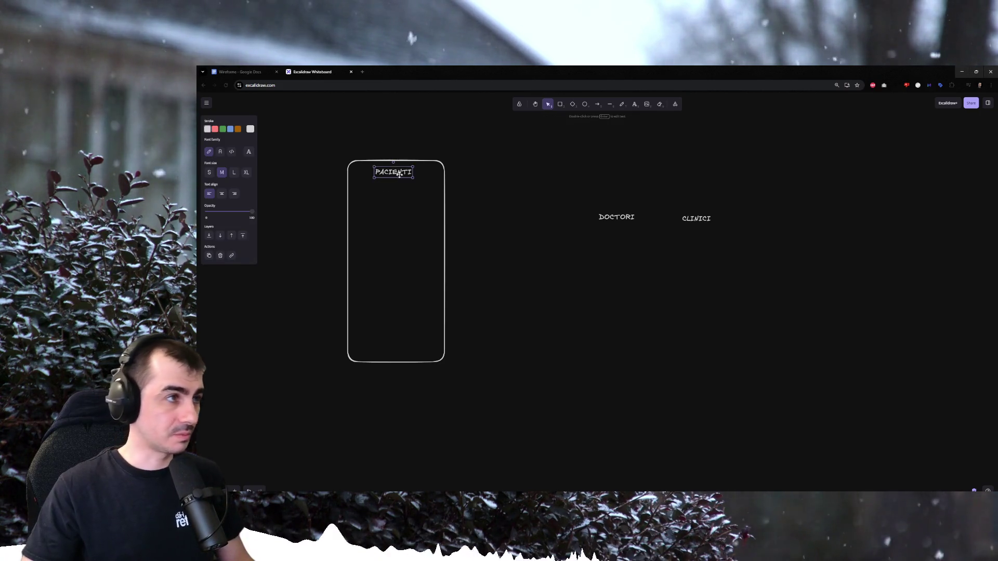
pyautogui.moveTo(415, 180); pyautogui.dragTo(428, 182)
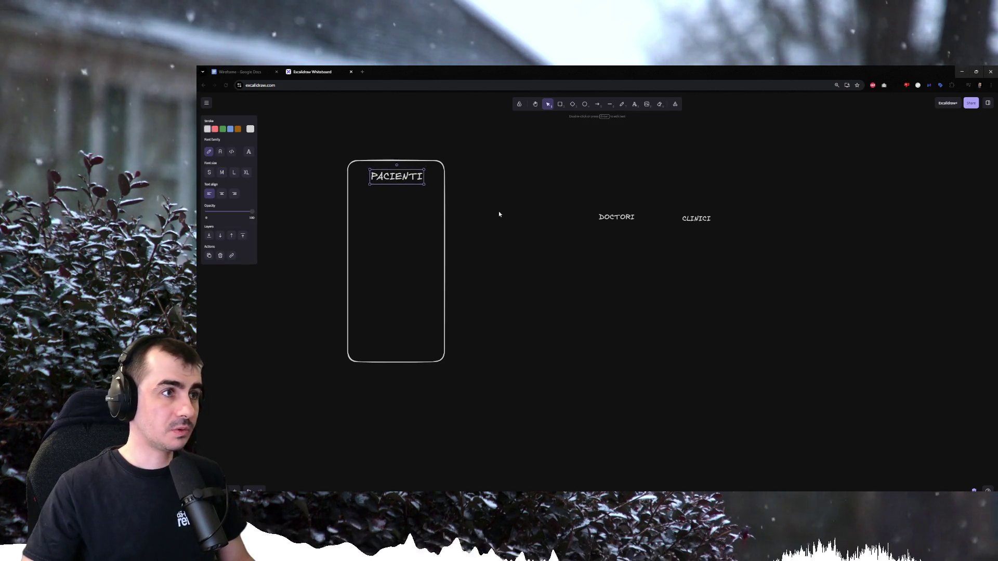
pyautogui.doubleClick(375, 200)
pyautogui.write('SINGLE P')
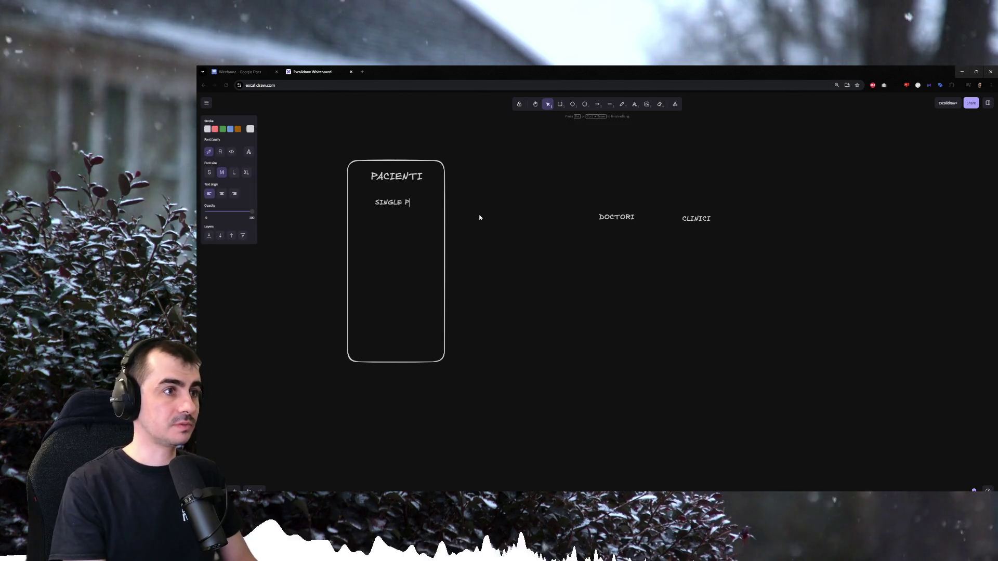
pyautogui.write('ROFILE')
pyautogui.click(479, 217)
pyautogui.moveTo(388, 200); pyautogui.dragTo(398, 264)
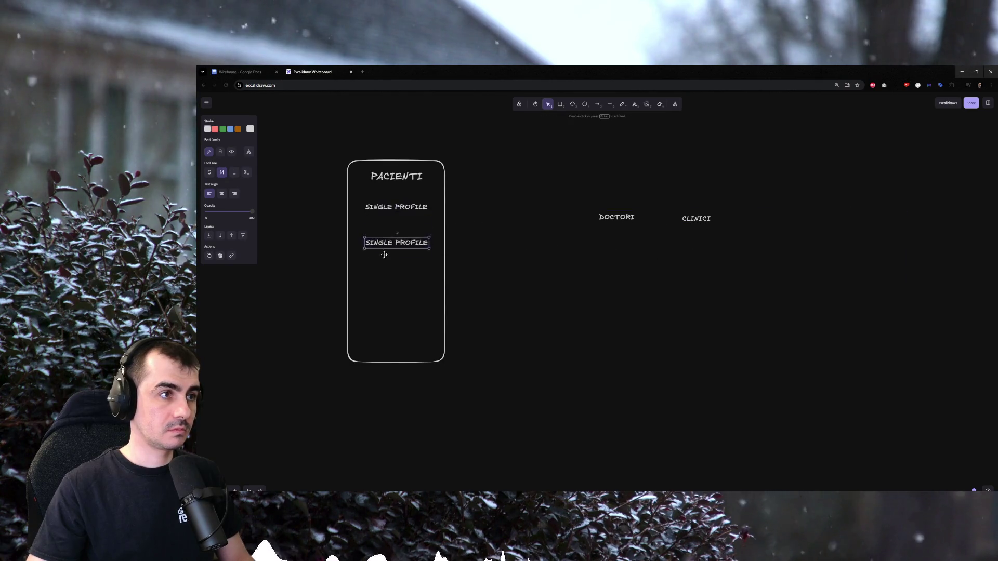
pyautogui.doubleClick(398, 263)
pyautogui.write('MULTI')
pyautogui.click(534, 301)
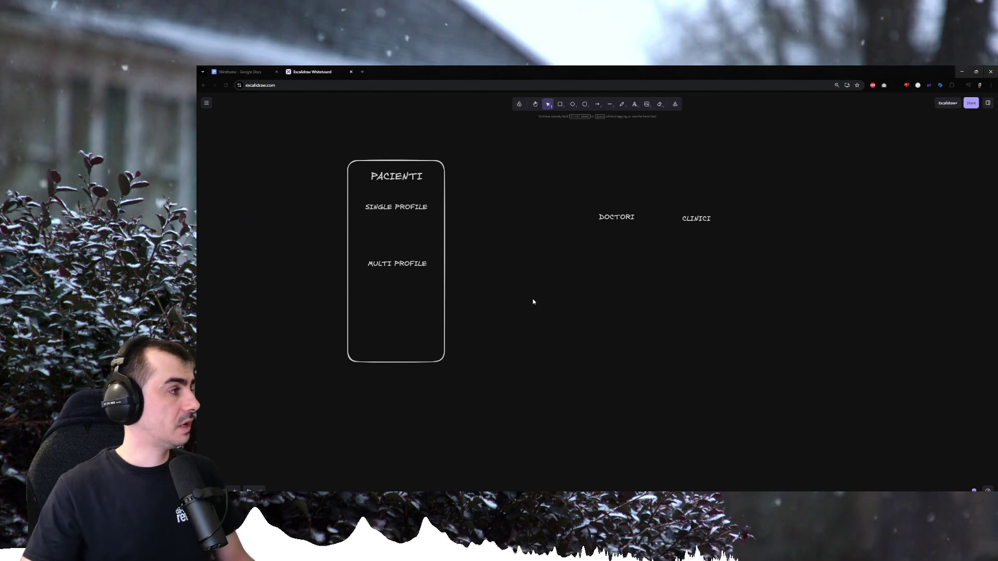
# Arrange SINGLE PROFILE and MULTI PROFILE one under the other within the frame.
pyautogui.moveTo(398, 217); pyautogui.dragTo(395, 222)
pyautogui.moveTo(400, 264); pyautogui.dragTo(391, 284)
pyautogui.moveTo(401, 211); pyautogui.dragTo(402, 236)
pyautogui.click(390, 224)
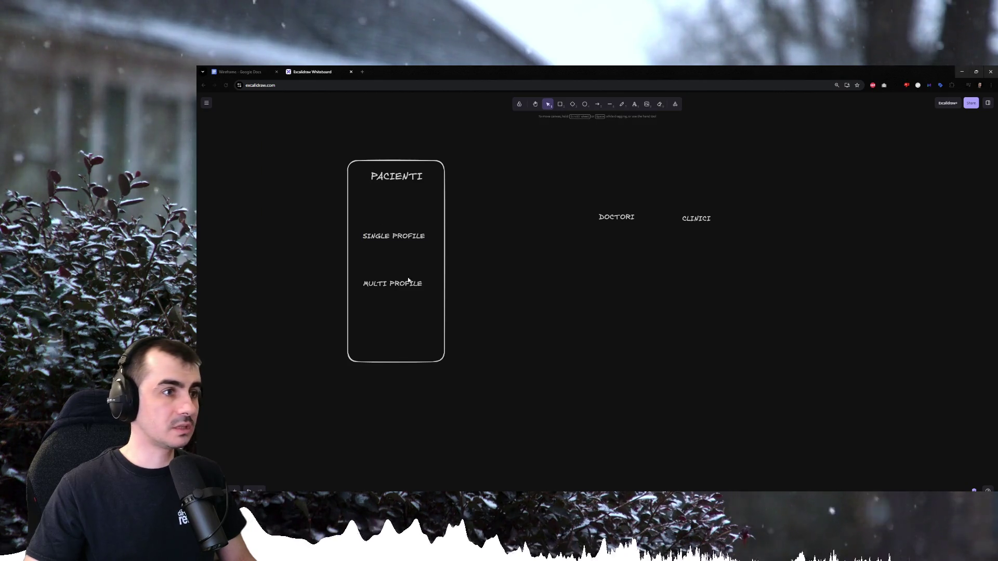
pyautogui.moveTo(398, 282); pyautogui.dragTo(390, 255)
pyautogui.click(375, 191)
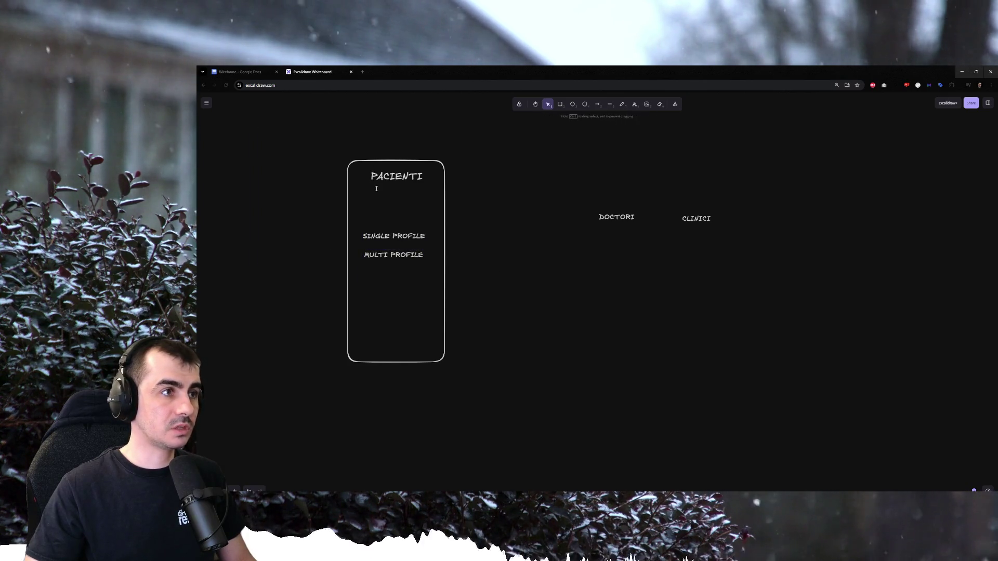
pyautogui.doubleClick(376, 191)
pyautogui.write('(EMAIL +')
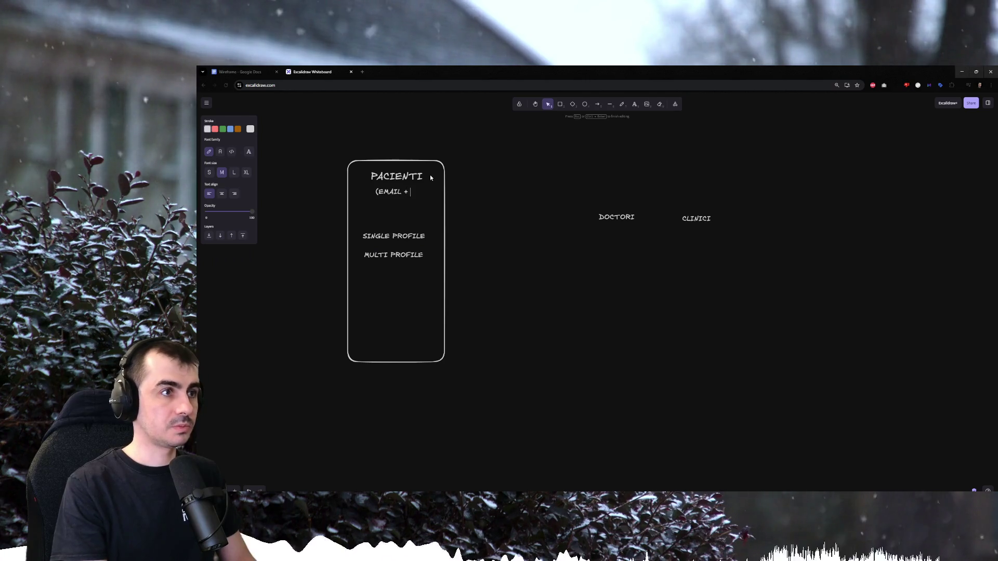
pyautogui.write('PASS)')
pyautogui.click(449, 192)
pyautogui.click(412, 193)
pyautogui.moveTo(412, 194); pyautogui.dragTo(411, 191)
pyautogui.click(521, 198)
pyautogui.moveTo(396, 237); pyautogui.dragTo(396, 243)
pyautogui.click(474, 244)
pyautogui.moveTo(485, 231); pyautogui.dragTo(341, 270)
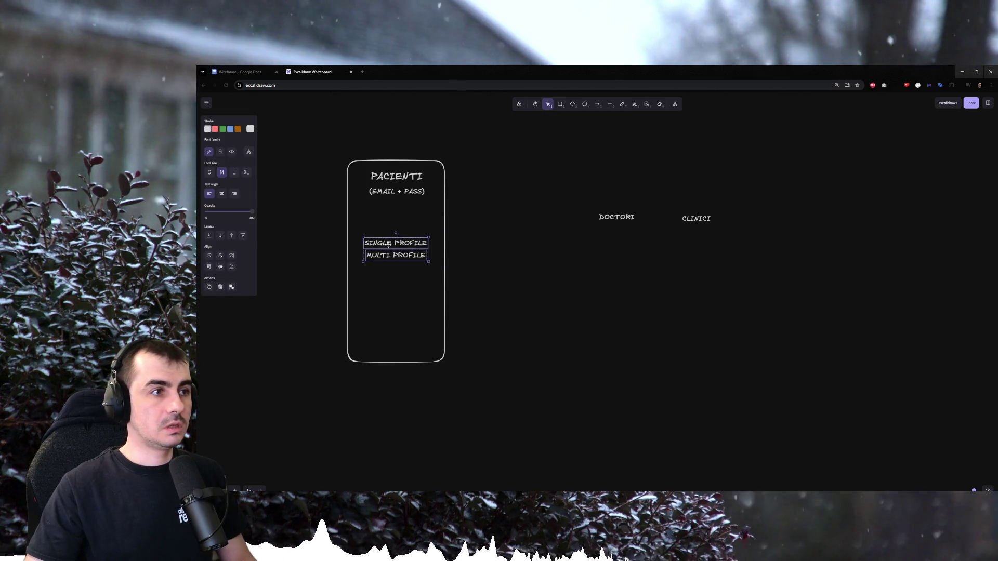
pyautogui.click(501, 242)
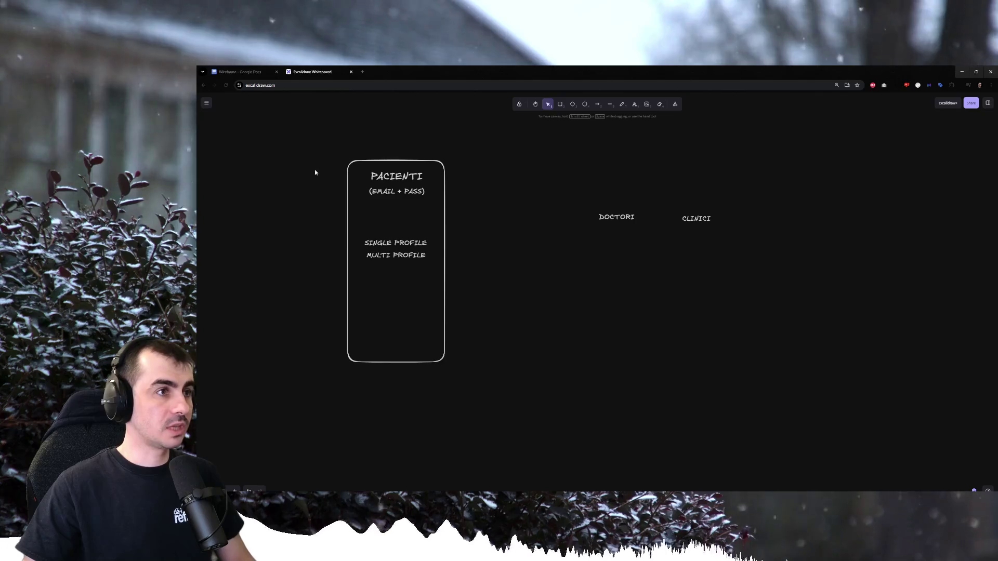
pyautogui.click(390, 194)
pyautogui.moveTo(422, 221)
pyautogui.mouseDown()
pyautogui.moveTo(394, 229)
pyautogui.moveTo(398, 266)
pyautogui.mouseUp()
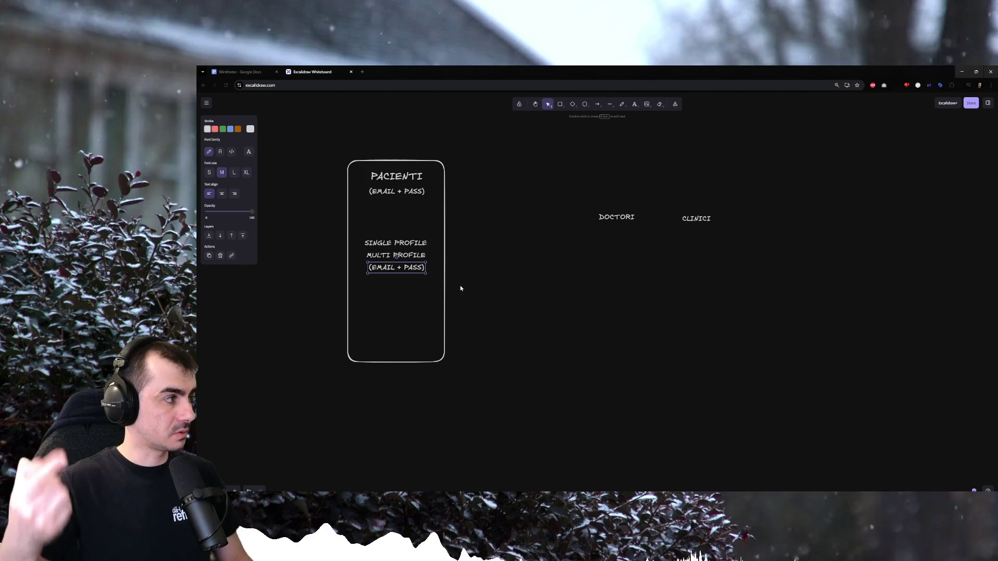
pyautogui.hotkey('ctrl', 'z')
pyautogui.hotkey('ctrl', 'z')
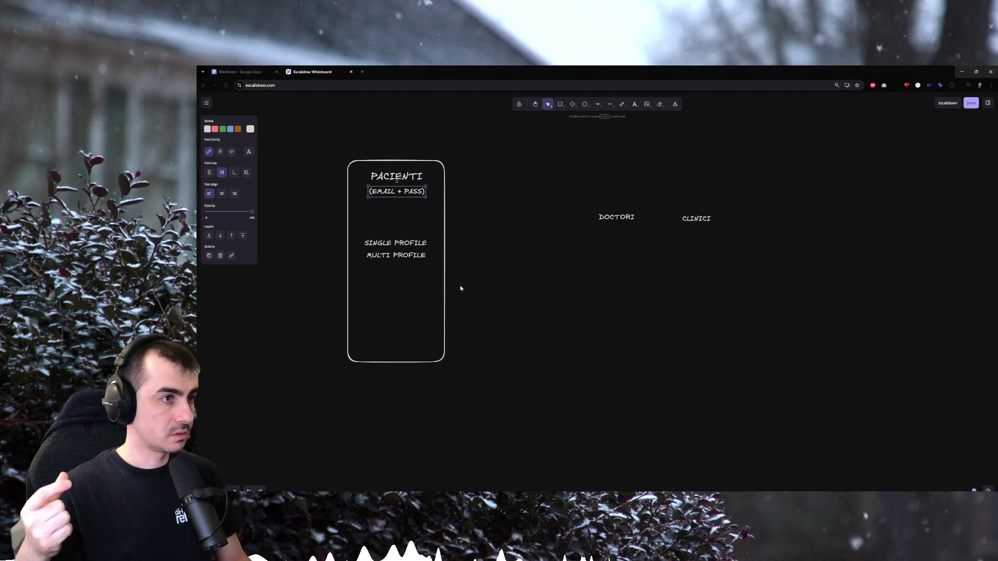
pyautogui.click(512, 264)
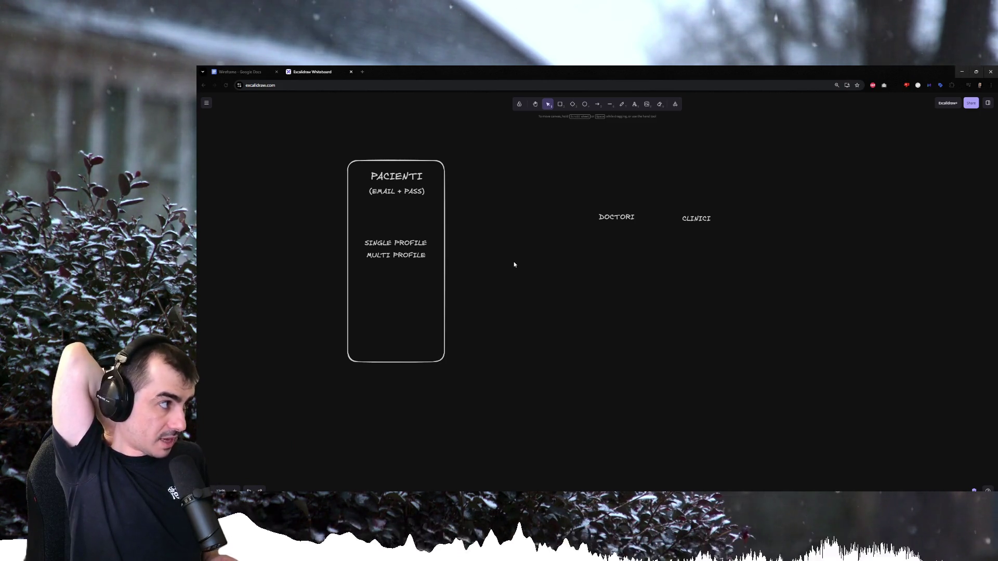
pyautogui.moveTo(496, 218); pyautogui.dragTo(331, 295)
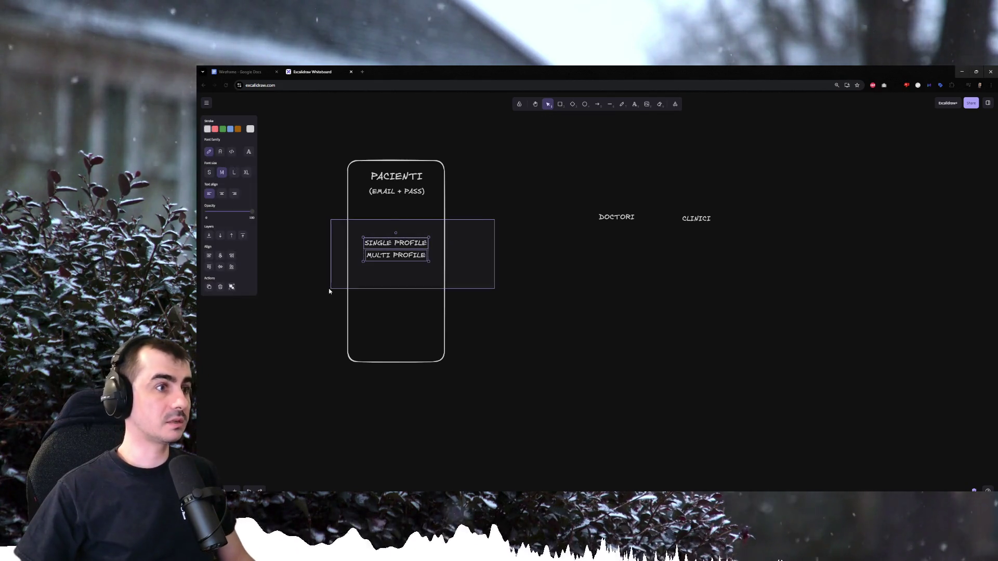
# Add a (FAMILY PROFILE) line under the MULTI PROFILE text.
pyautogui.click(420, 277)
pyautogui.doubleClick(415, 256)
pyautogui.click(415, 256)
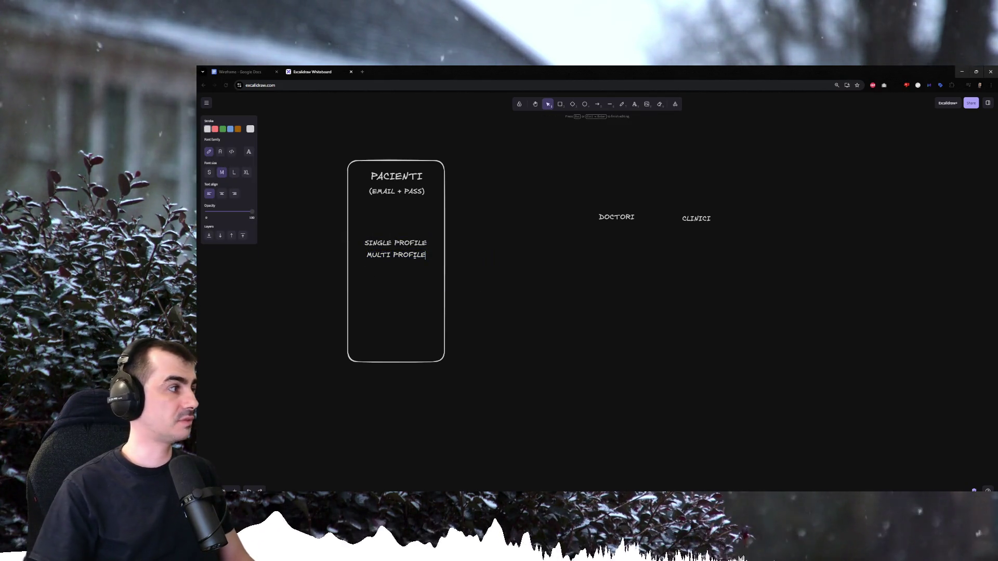
pyautogui.write('(FAMILY')
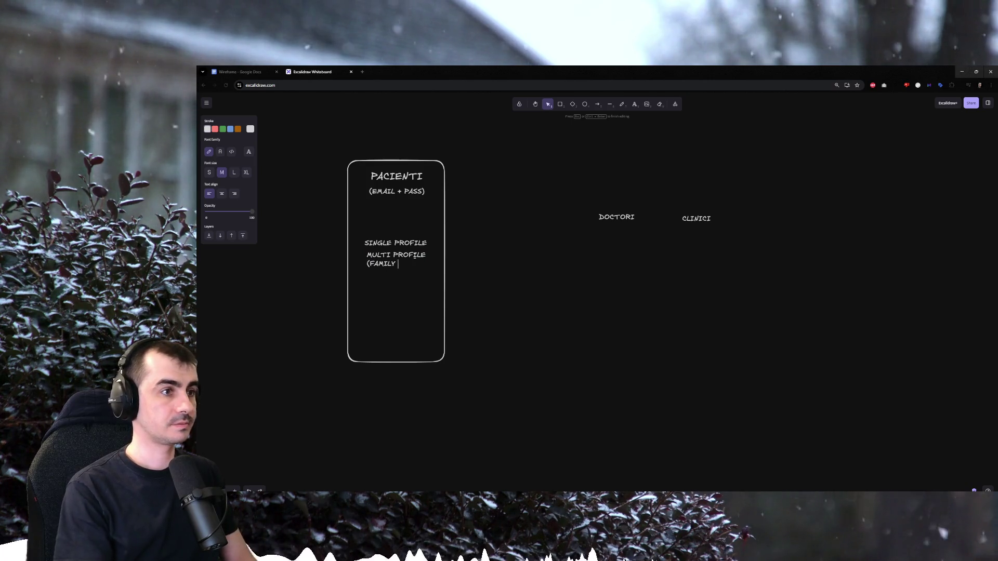
pyautogui.write('FILE')
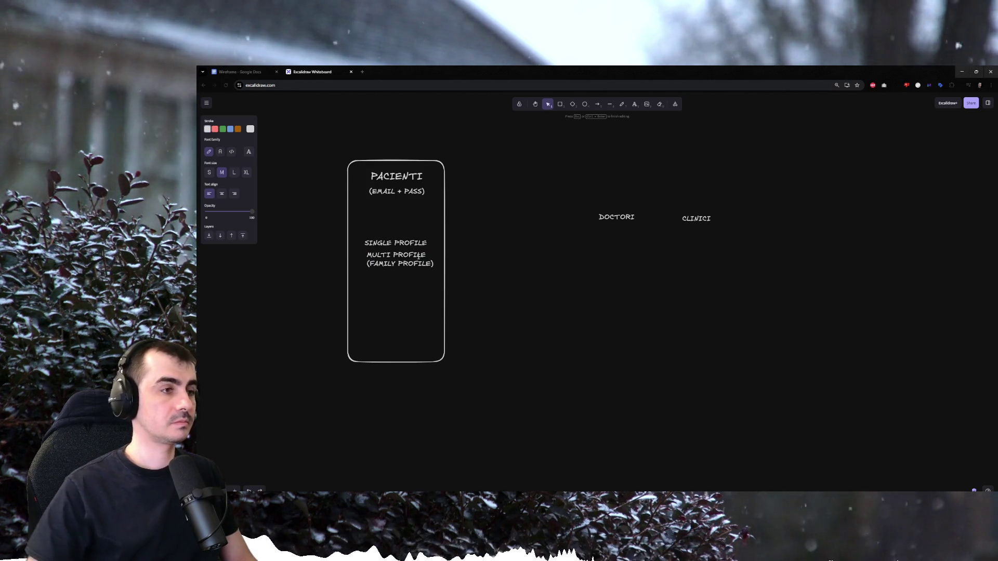
pyautogui.click(528, 284)
pyautogui.click(397, 260)
pyautogui.click(460, 260)
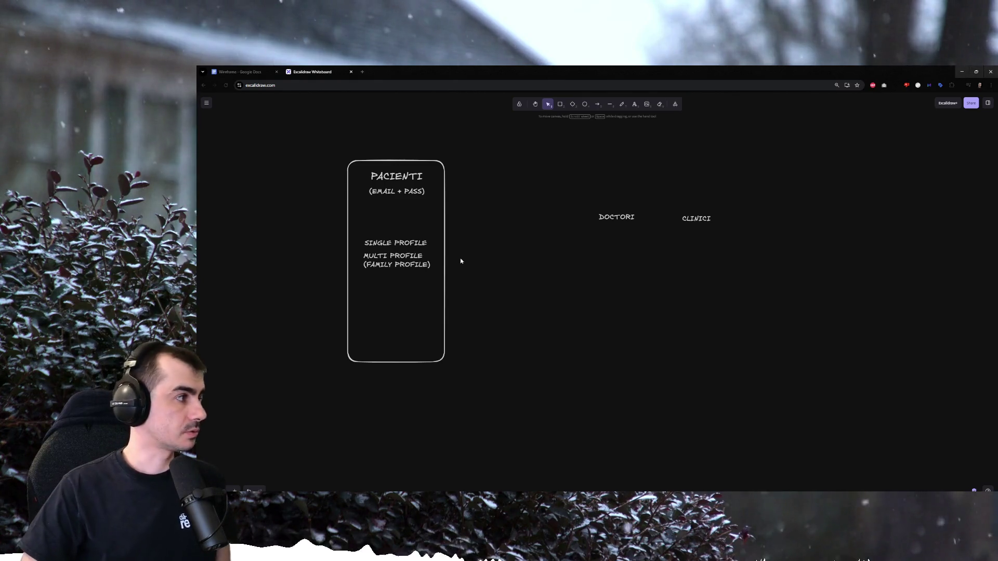
pyautogui.moveTo(569, 187); pyautogui.dragTo(781, 268)
pyautogui.click(790, 268)
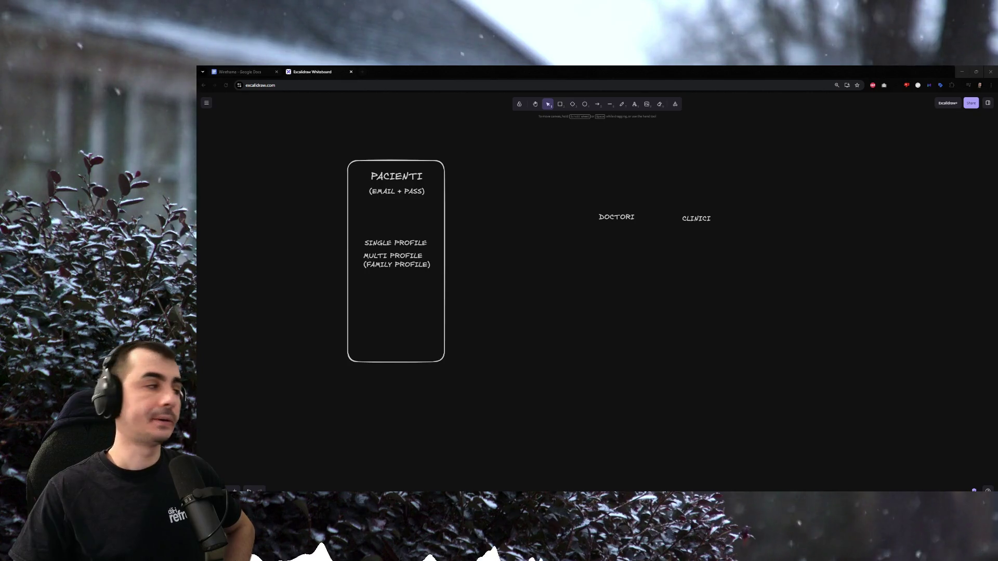
# Spread the SINGLE PROFILE and family profile options apart with even spacing.
pyautogui.click(382, 263)
pyautogui.moveTo(382, 263); pyautogui.dragTo(379, 264)
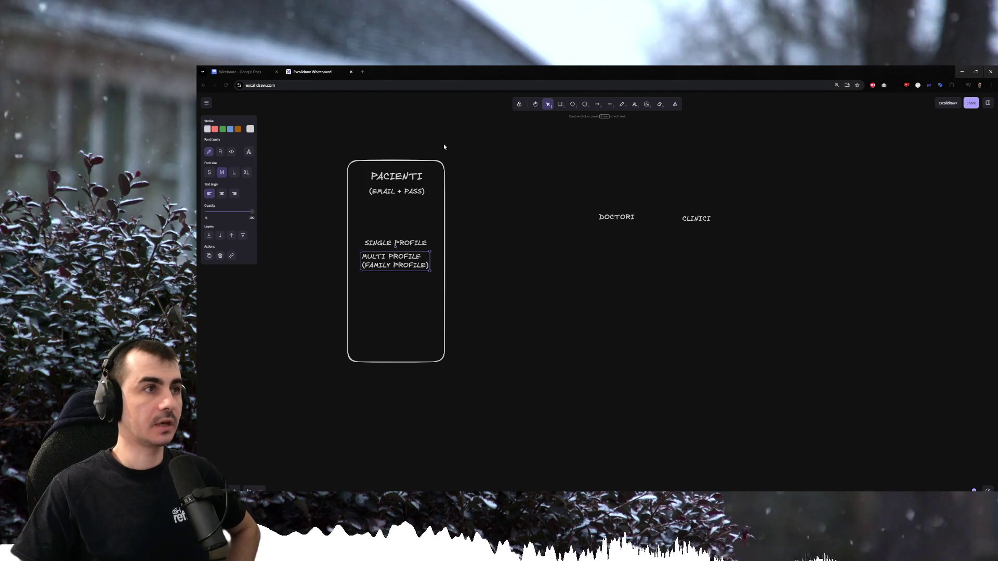
pyautogui.moveTo(405, 265); pyautogui.dragTo(405, 278)
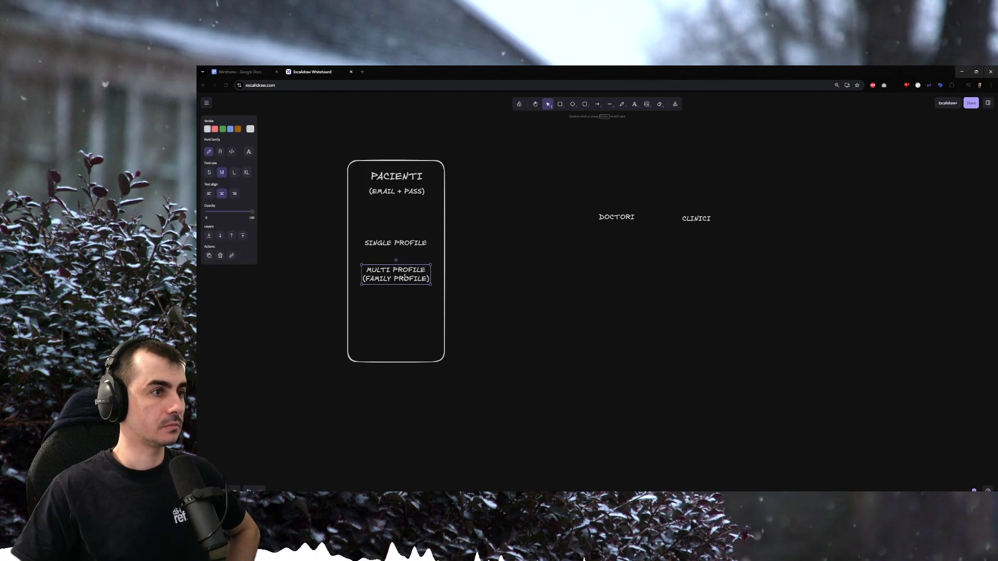
pyautogui.moveTo(401, 244); pyautogui.dragTo(395, 286)
pyautogui.click(457, 285)
pyautogui.click(401, 249)
pyautogui.moveTo(401, 249); pyautogui.dragTo(395, 281)
pyautogui.click(505, 282)
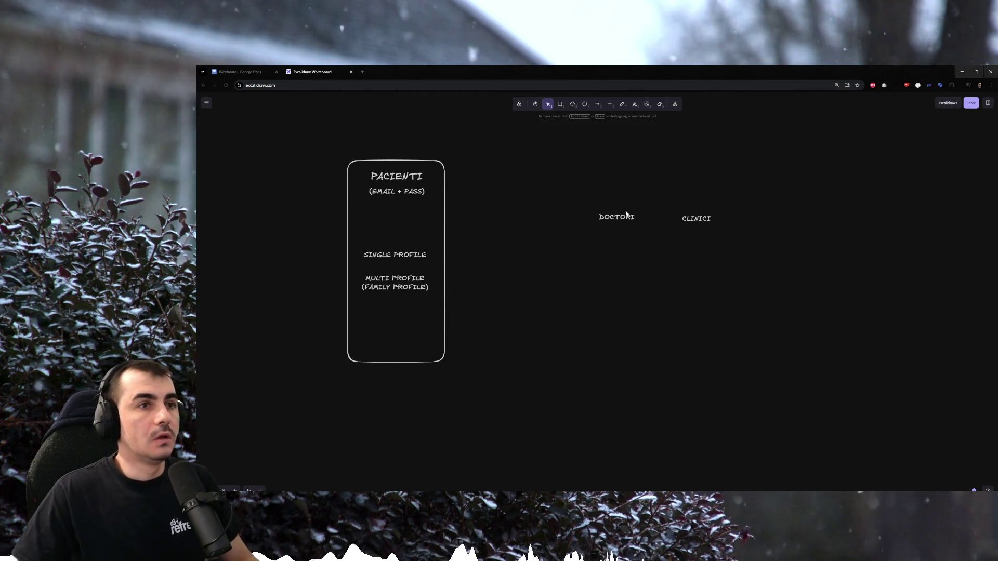
# Move DOCTORI and CLINICI so they sit level beside the PACIENTI frame.
pyautogui.moveTo(622, 218); pyautogui.dragTo(615, 207)
pyautogui.click(696, 218)
pyautogui.moveTo(696, 218); pyautogui.dragTo(699, 205)
pyautogui.click(648, 220)
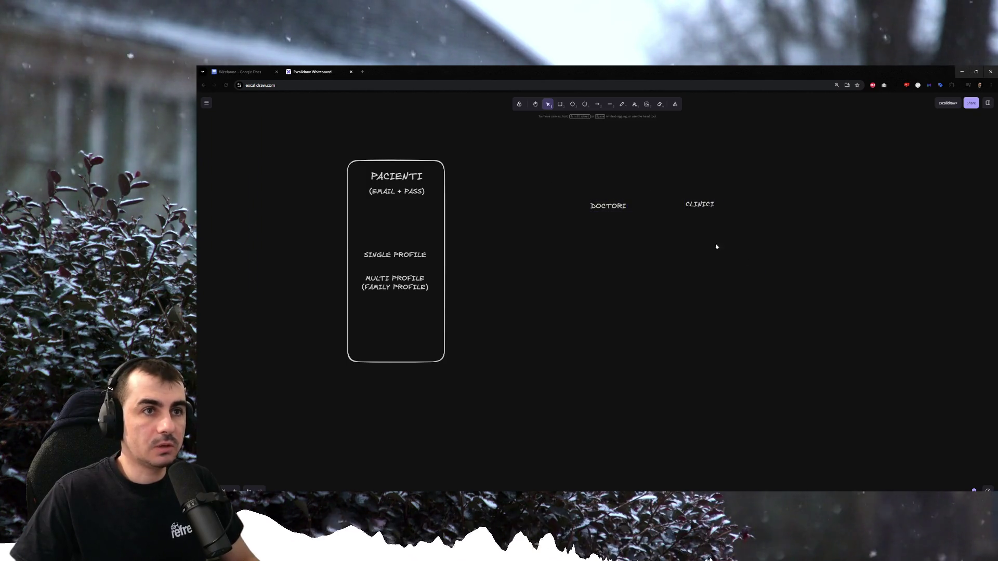
pyautogui.moveTo(608, 212); pyautogui.dragTo(608, 197)
pyautogui.moveTo(711, 205)
pyautogui.mouseDown()
pyautogui.moveTo(585, 172)
pyautogui.moveTo(697, 207)
pyautogui.mouseUp()
pyautogui.moveTo(631, 216)
pyautogui.mouseDown()
pyautogui.moveTo(555, 193)
pyautogui.moveTo(581, 197)
pyautogui.mouseUp()
pyautogui.moveTo(697, 206); pyautogui.dragTo(695, 198)
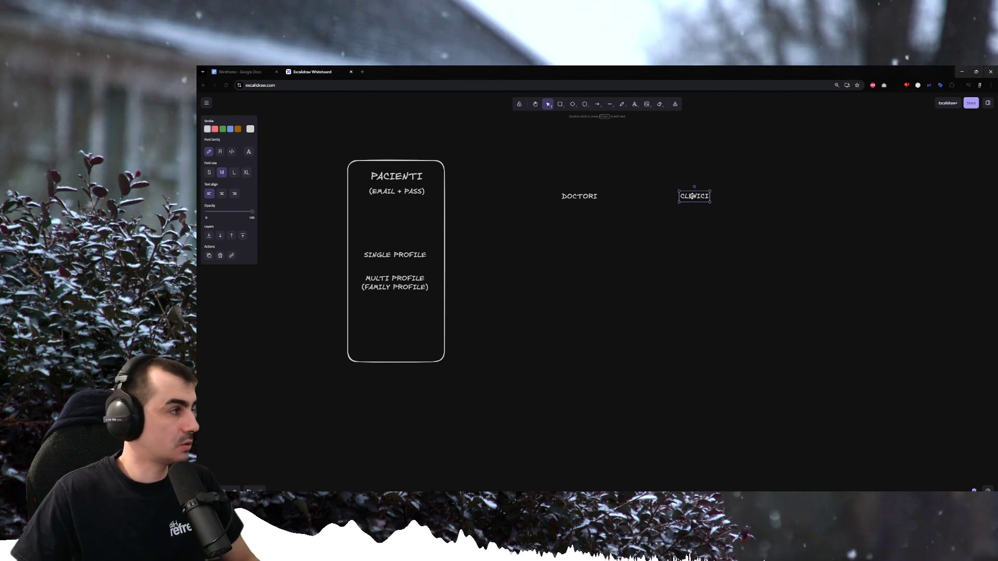
pyautogui.click(613, 217)
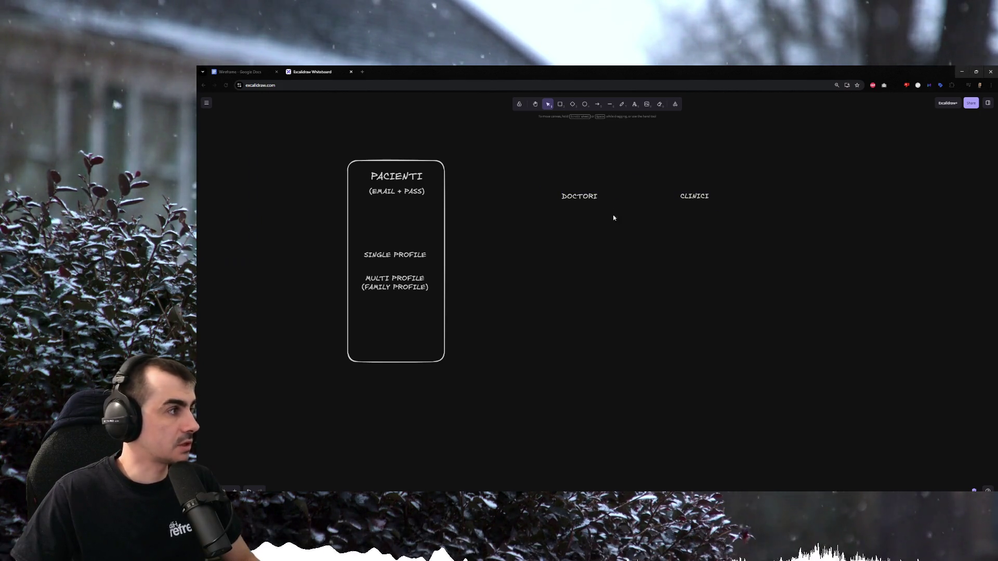
# Add an email + PASS line under DOCTORI and a copy of it under CLINICI.
pyautogui.doubleClick(622, 165)
pyautogui.write('email + PAS')
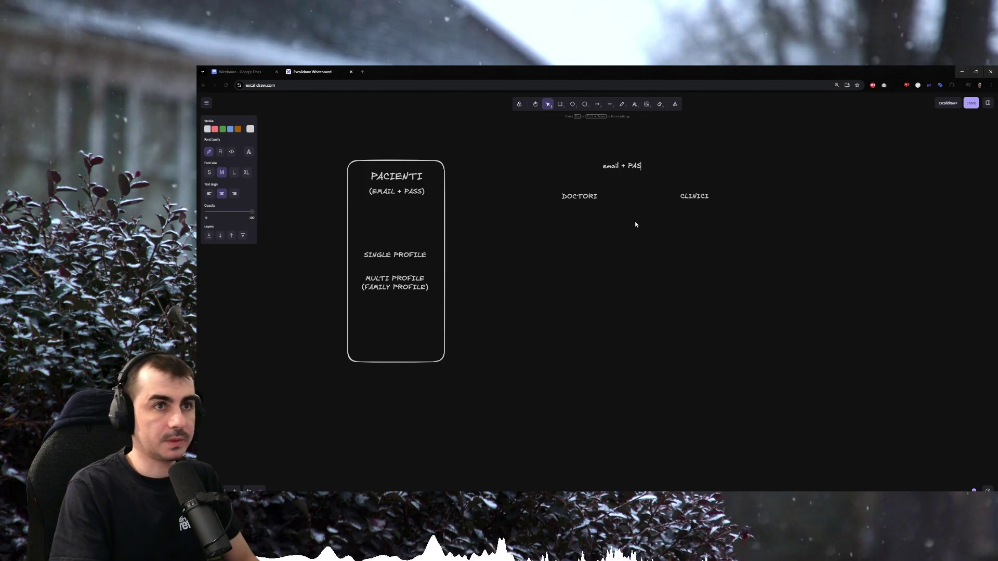
pyautogui.write('S')
pyautogui.press('Escape')
pyautogui.moveTo(612, 166)
pyautogui.mouseDown()
pyautogui.moveTo(581, 225)
pyautogui.moveTo(696, 219)
pyautogui.moveTo(572, 218)
pyautogui.mouseUp()
pyautogui.moveTo(530, 176); pyautogui.dragTo(621, 252)
pyautogui.click(655, 254)
pyautogui.moveTo(660, 183); pyautogui.dragTo(767, 258)
pyautogui.click(768, 259)
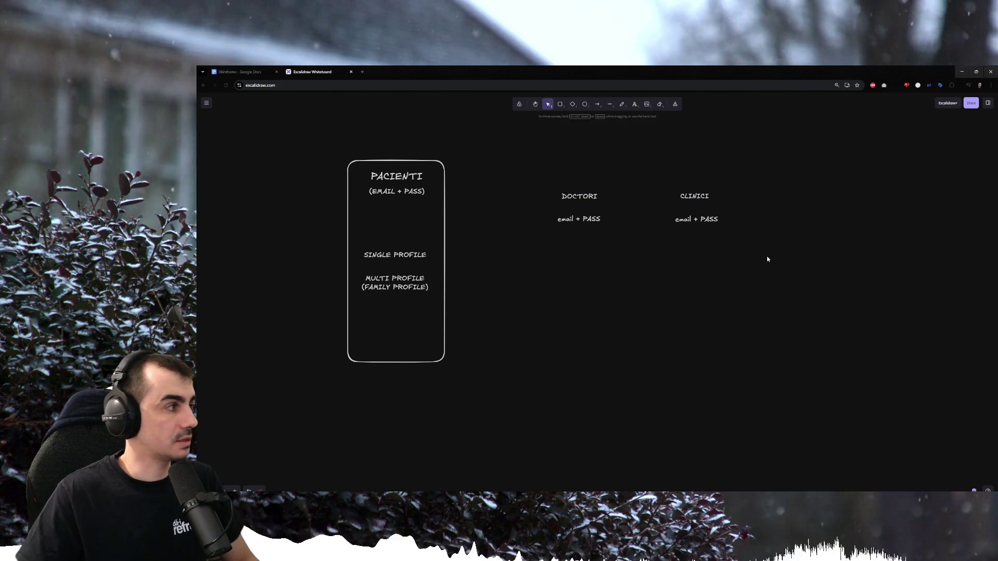
pyautogui.moveTo(693, 219); pyautogui.dragTo(691, 215)
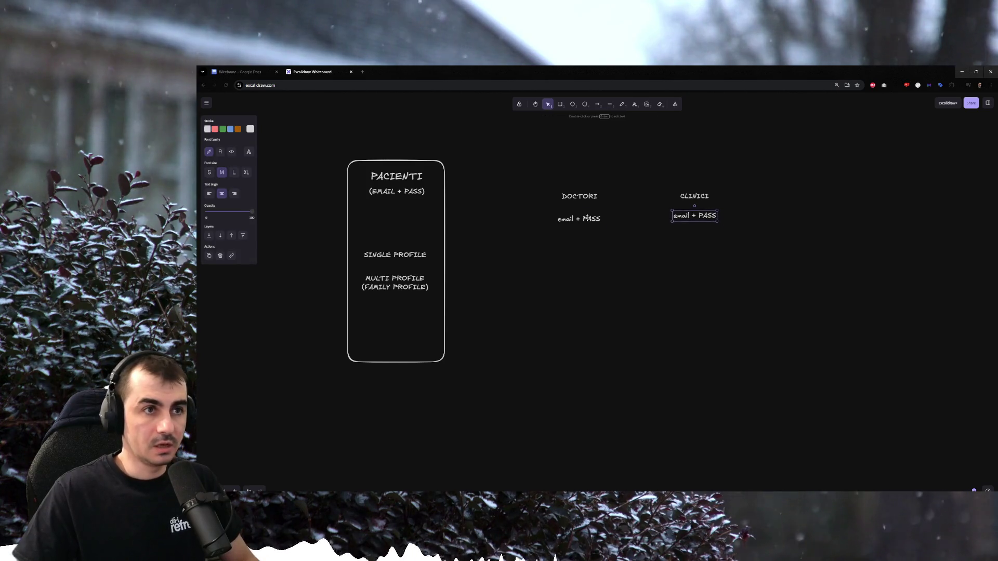
pyautogui.click(713, 236)
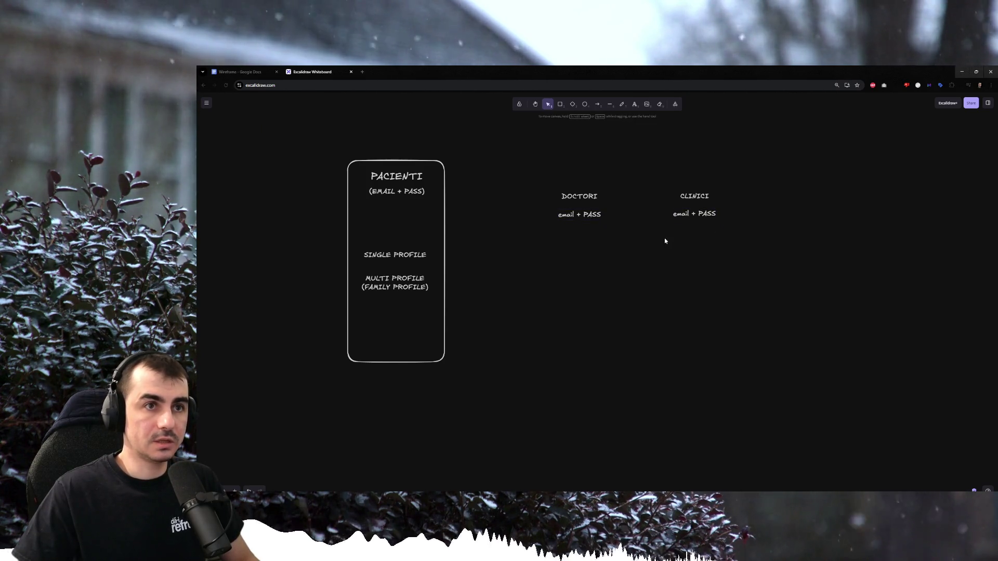
# Add a + add Doctors line beneath CLINICI's email + PASS.
pyautogui.doubleClick(676, 236)
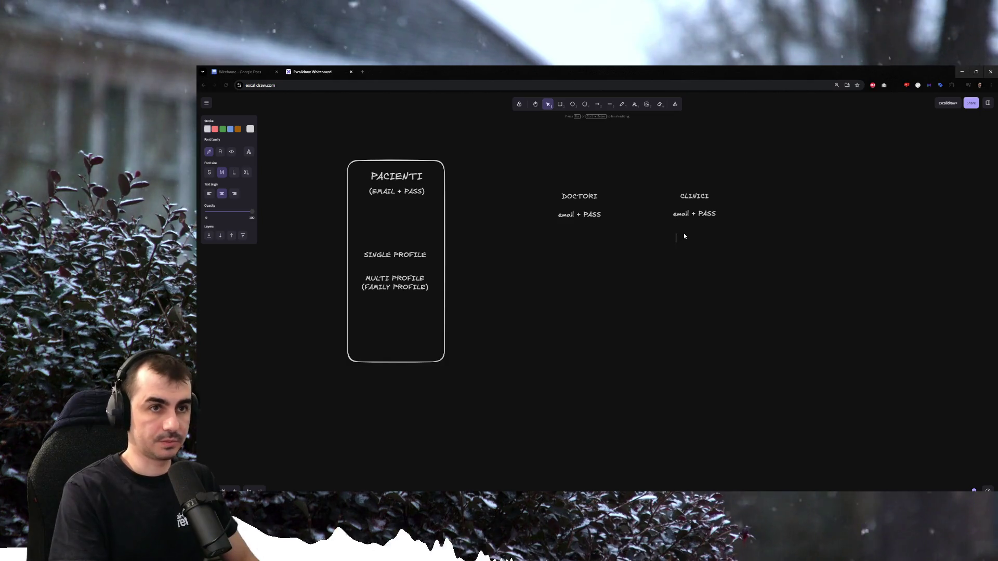
pyautogui.write('+add b')
pyautogui.write('s')
pyautogui.press('Escape')
pyautogui.click(623, 234)
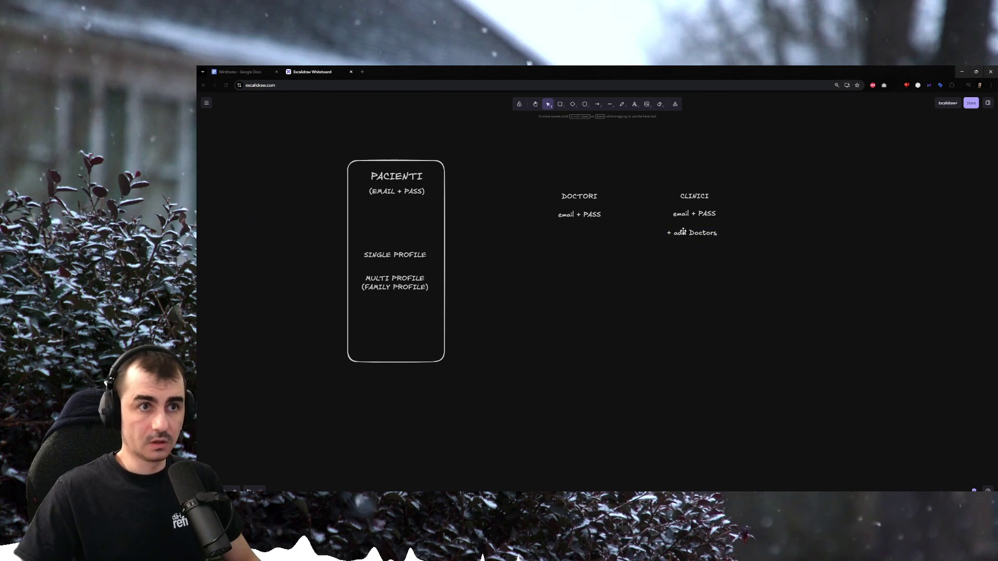
pyautogui.click(562, 216)
pyautogui.click(634, 253)
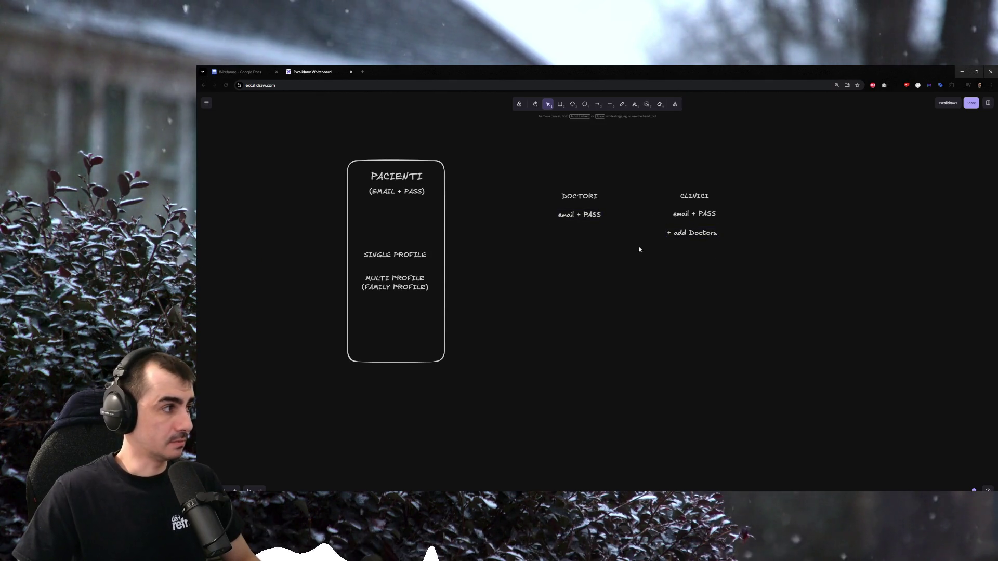
pyautogui.moveTo(738, 262); pyautogui.dragTo(650, 183)
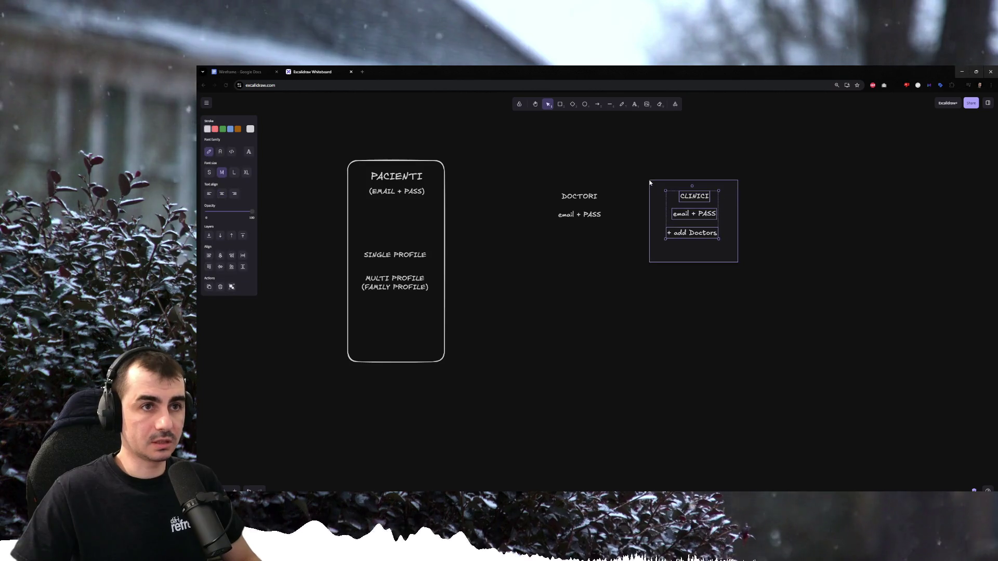
# Copy the DOCTORI heading and email + PASS pair below + add Doctors in the CLINICI column.
pyautogui.click(650, 196)
pyautogui.moveTo(546, 159)
pyautogui.mouseDown()
pyautogui.moveTo(662, 228)
pyautogui.moveTo(667, 191)
pyautogui.mouseUp()
pyautogui.keyDown('shift'); pyautogui.click(700, 216); pyautogui.keyUp('shift')
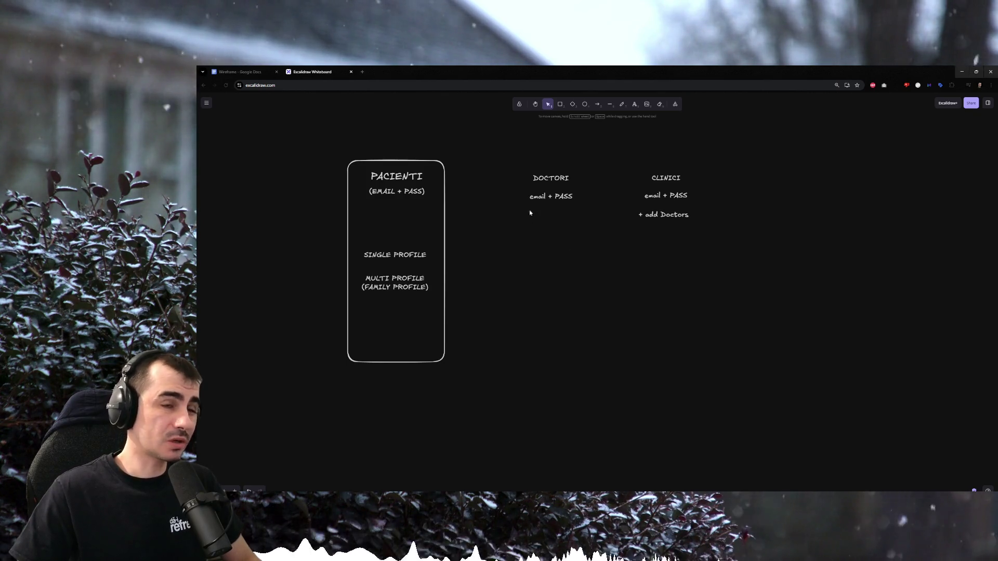
pyautogui.click(550, 195)
pyautogui.click(748, 252)
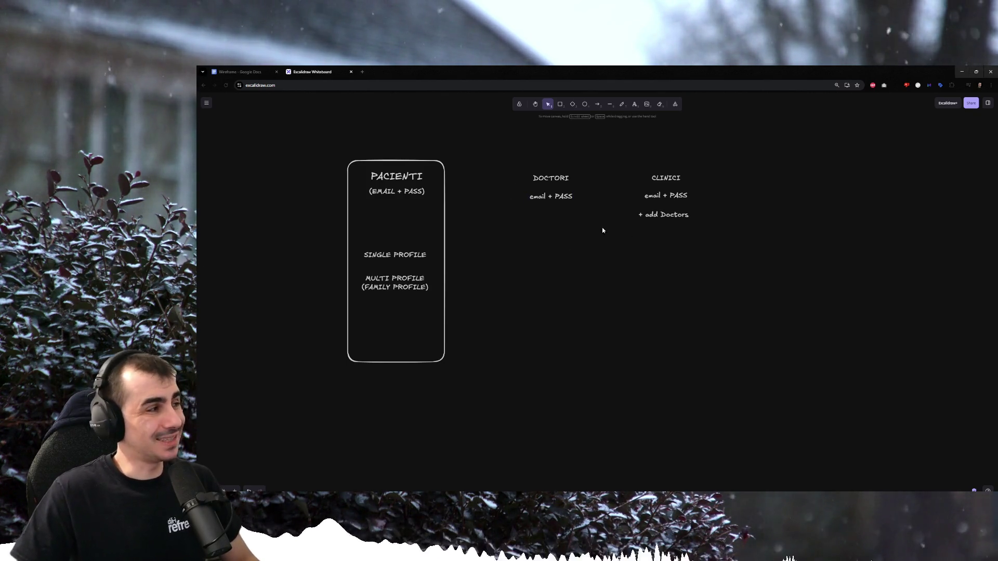
pyautogui.moveTo(509, 160); pyautogui.dragTo(583, 208)
pyautogui.moveTo(550, 179); pyautogui.dragTo(687, 232)
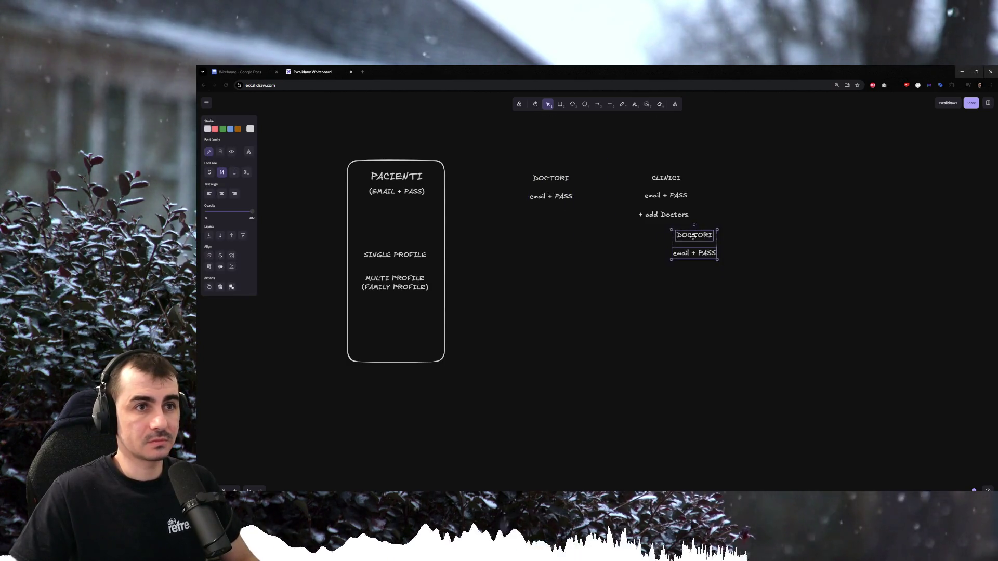
pyautogui.click(782, 226)
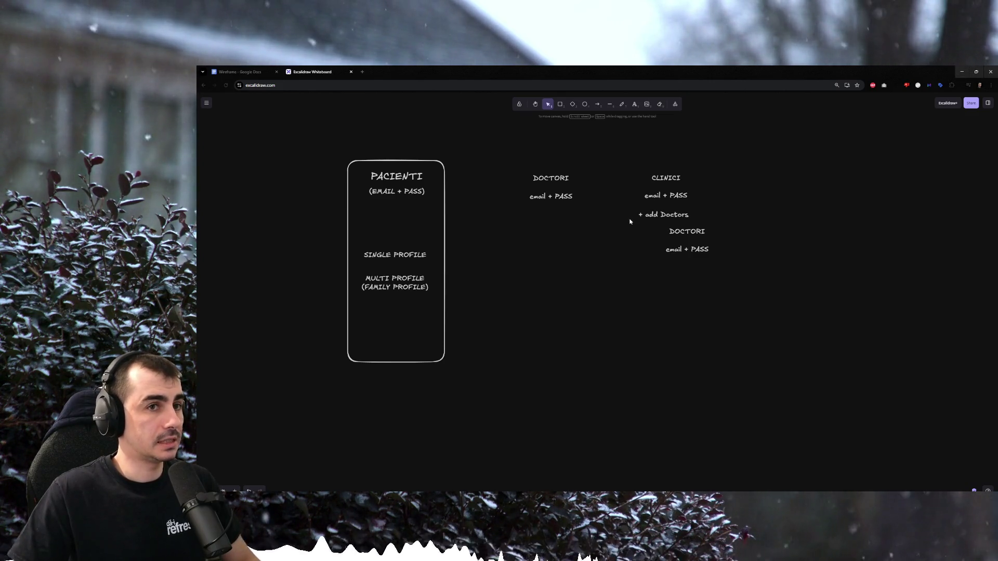
# Toy with deleting the copied DOCTORI heading, then place the copied email + PASS under + add Doctors.
pyautogui.click(700, 232)
pyautogui.press('Delete')
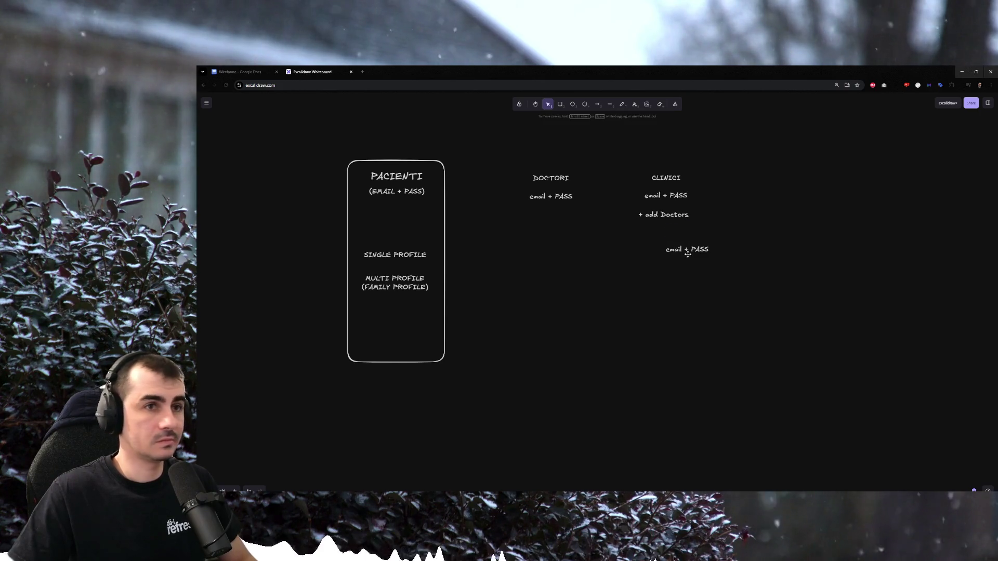
pyautogui.hotkey('ctrl', 'z')
pyautogui.press('Delete')
pyautogui.hotkey('ctrl', 'z')
pyautogui.press('Escape')
pyautogui.moveTo(692, 250); pyautogui.dragTo(682, 231)
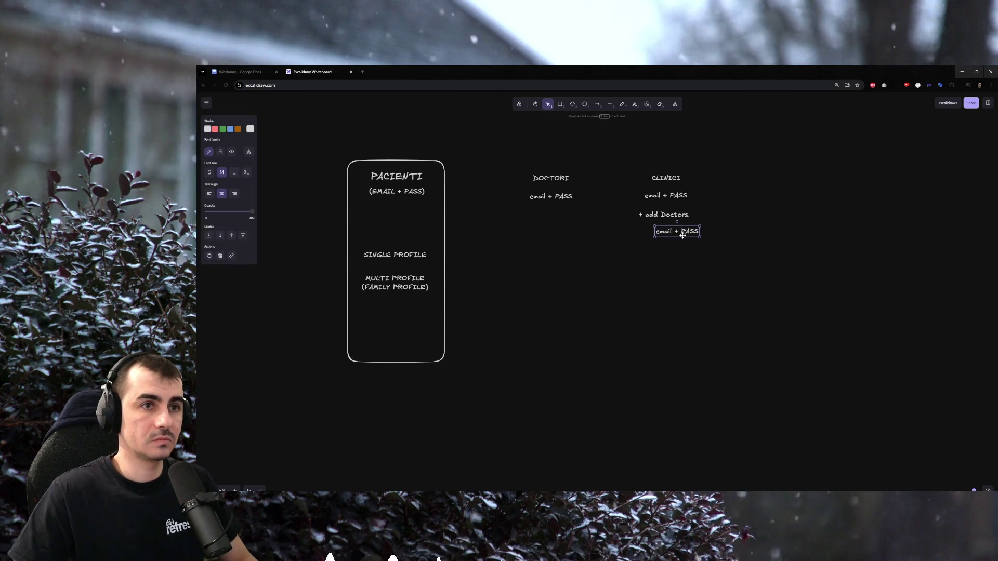
pyautogui.press('Escape')
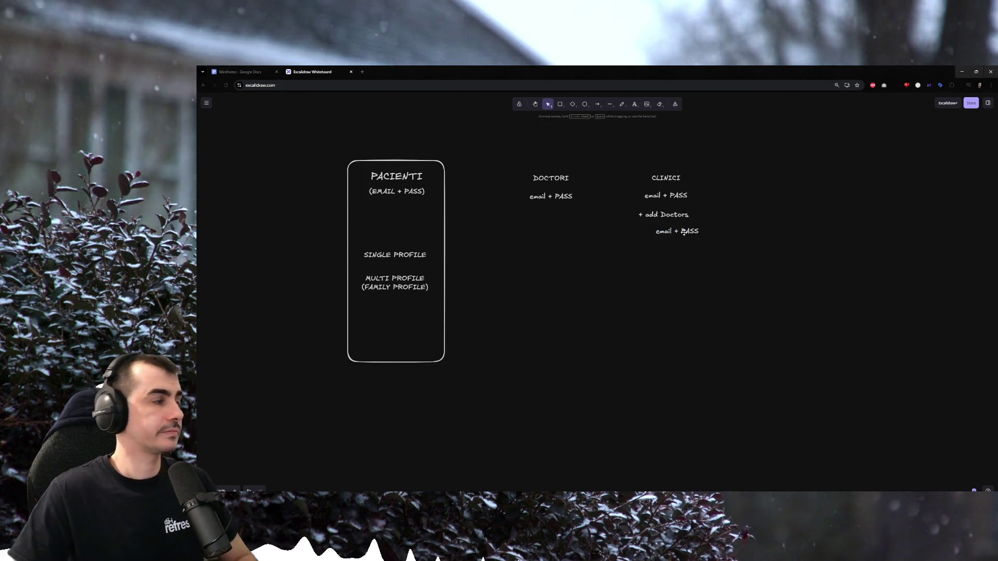
pyautogui.click(560, 105)
# Draw a rough rectangle around the DOCTORI text, then delete it again.
pyautogui.moveTo(512, 161); pyautogui.dragTo(607, 366)
pyautogui.click(634, 311)
pyautogui.click(608, 290)
pyautogui.press('Delete')
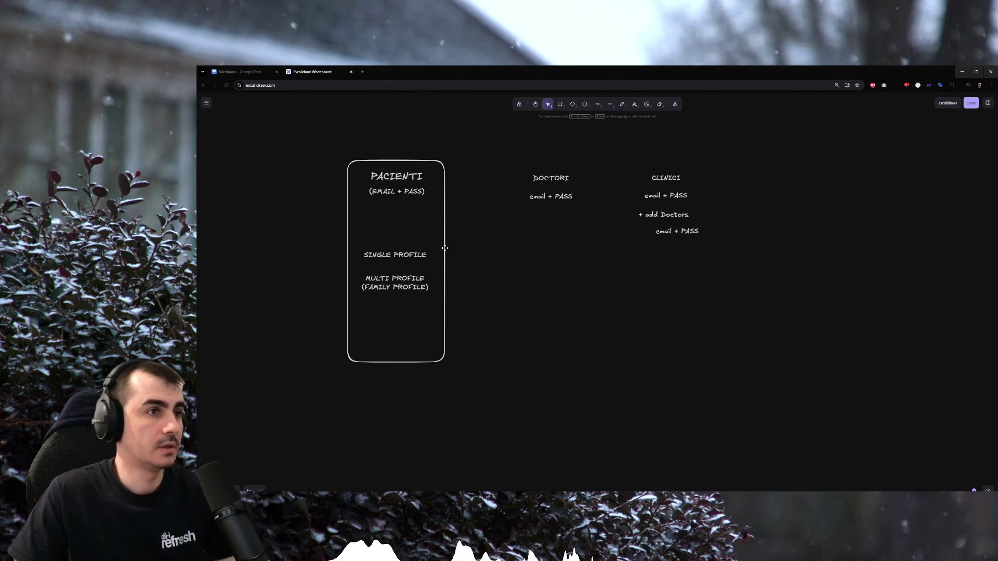
# Duplicate the PACIENTI phone frame twice, placing copies around DOCTORI and CLINICI.
pyautogui.moveTo(445, 248); pyautogui.dragTo(520, 271)
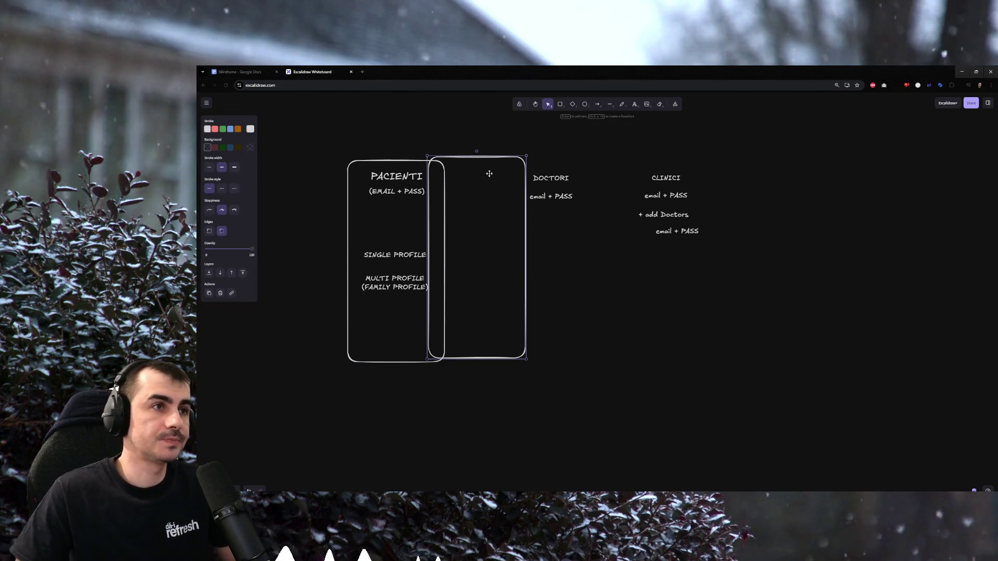
pyautogui.moveTo(489, 171); pyautogui.dragTo(567, 173)
pyautogui.moveTo(551, 278)
pyautogui.mouseDown()
pyautogui.moveTo(592, 246)
pyautogui.moveTo(670, 276)
pyautogui.mouseUp()
pyautogui.click(788, 250)
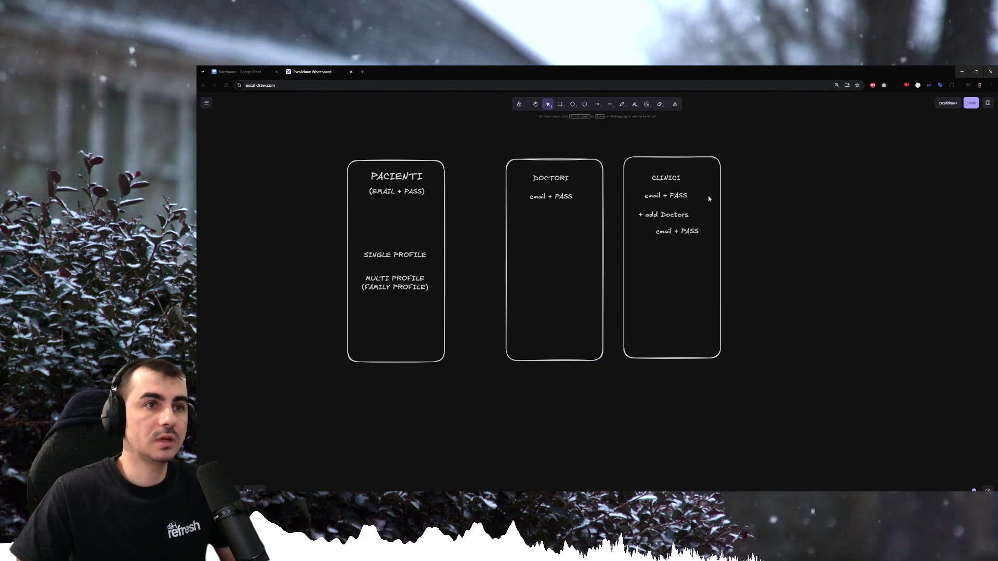
pyautogui.click(657, 213)
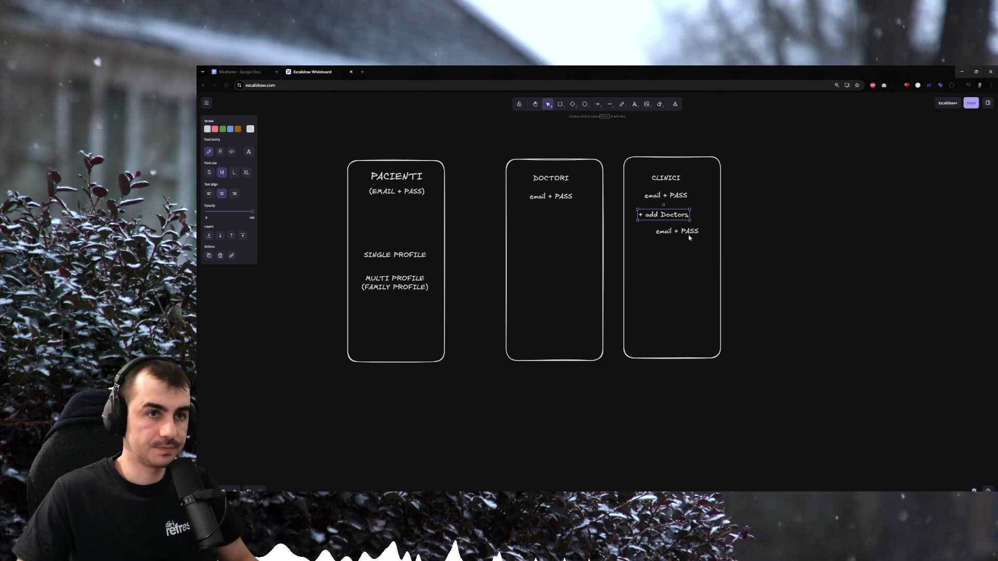
# Reword + add Doctors to + invite Doctors in the CLINICI frame.
pyautogui.moveTo(689, 234); pyautogui.dragTo(669, 246)
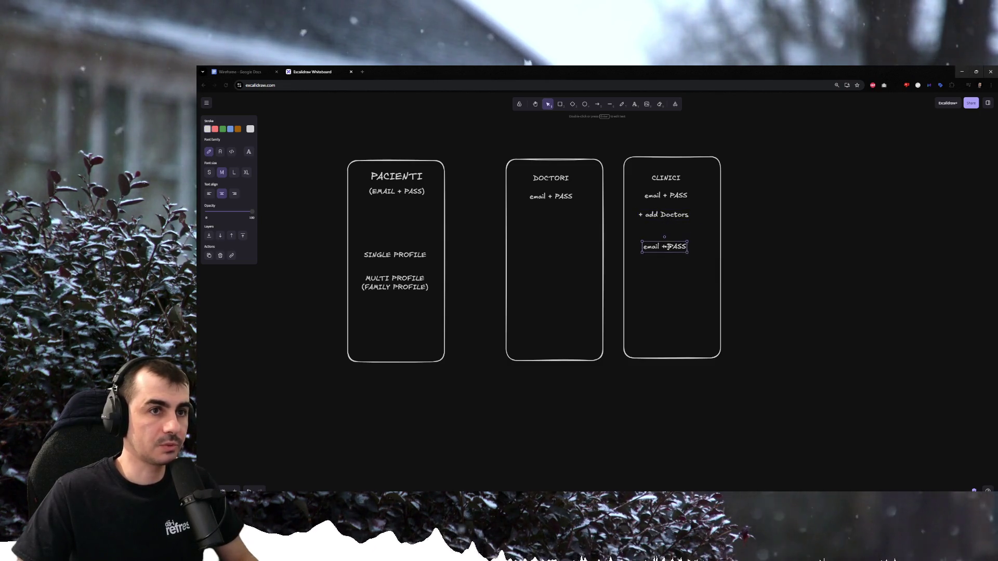
pyautogui.doubleClick(662, 214)
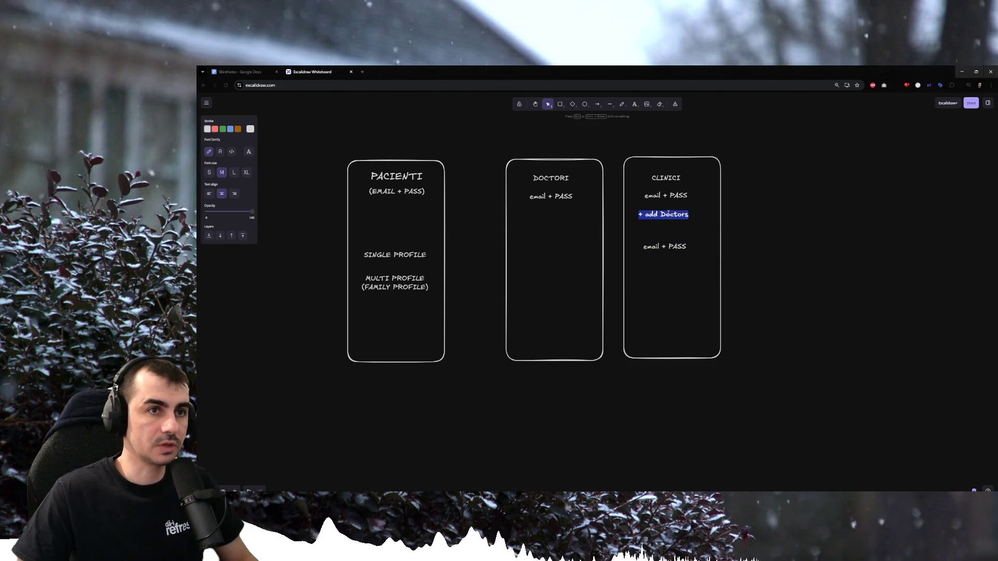
pyautogui.click(662, 215)
pyautogui.doubleClick(653, 215)
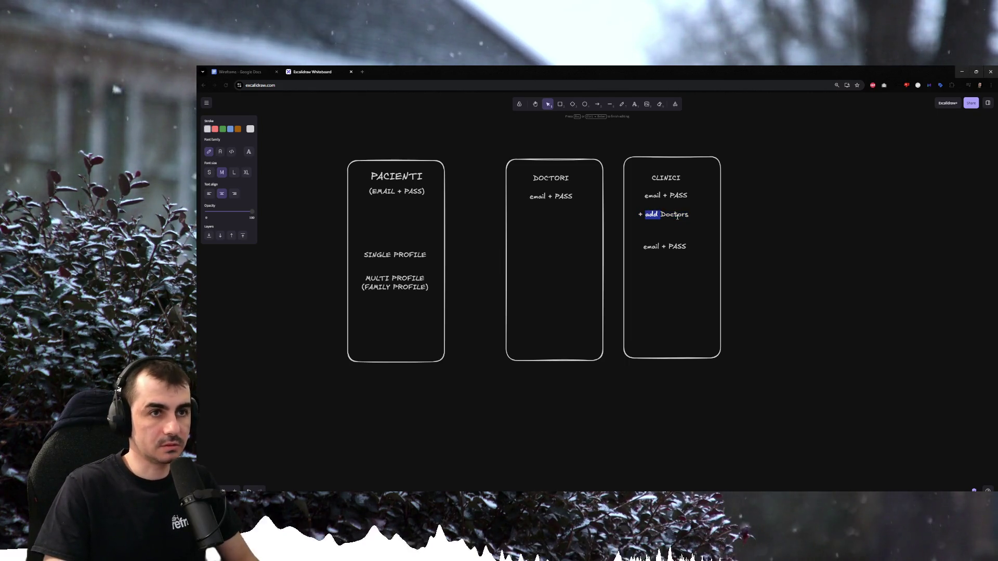
pyautogui.press('BackSpace')
pyautogui.write('invite')
pyautogui.click(841, 263)
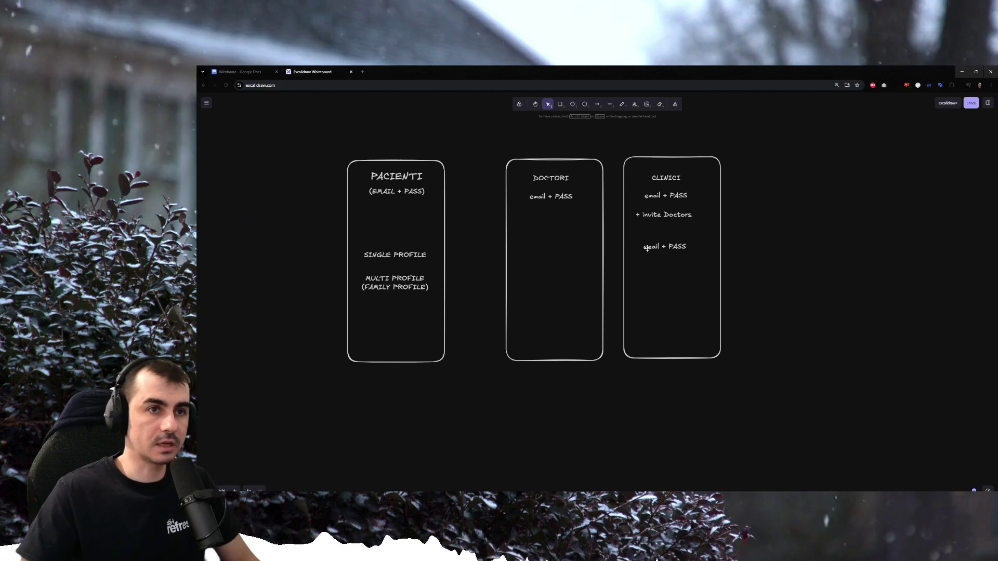
# Add a (NEW ACCOUNTS) label with the second email + PASS line directly beneath it.
pyautogui.click(660, 244)
pyautogui.moveTo(660, 245); pyautogui.dragTo(658, 243)
pyautogui.click(677, 236)
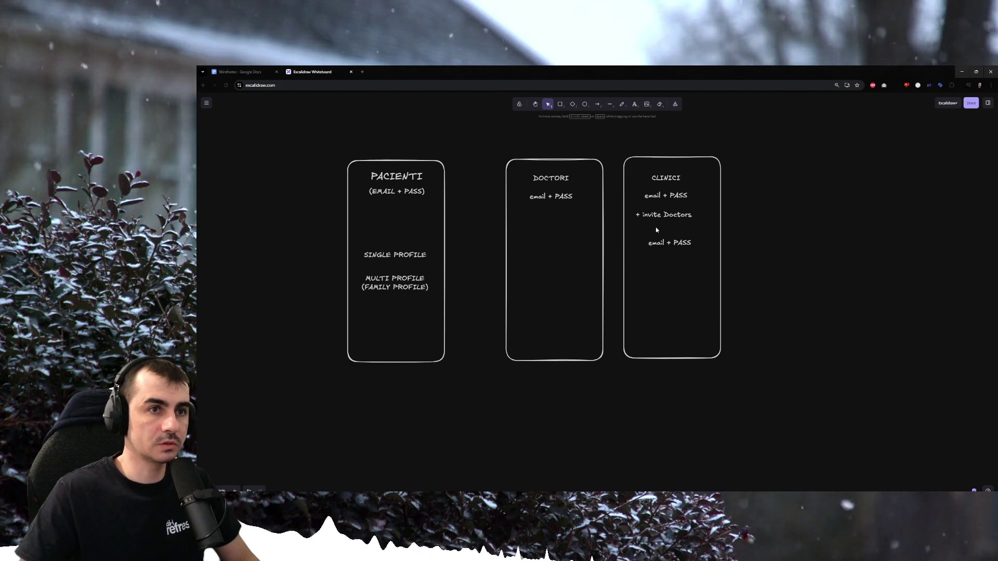
pyautogui.doubleClick(656, 227)
pyautogui.write('(NEW A')
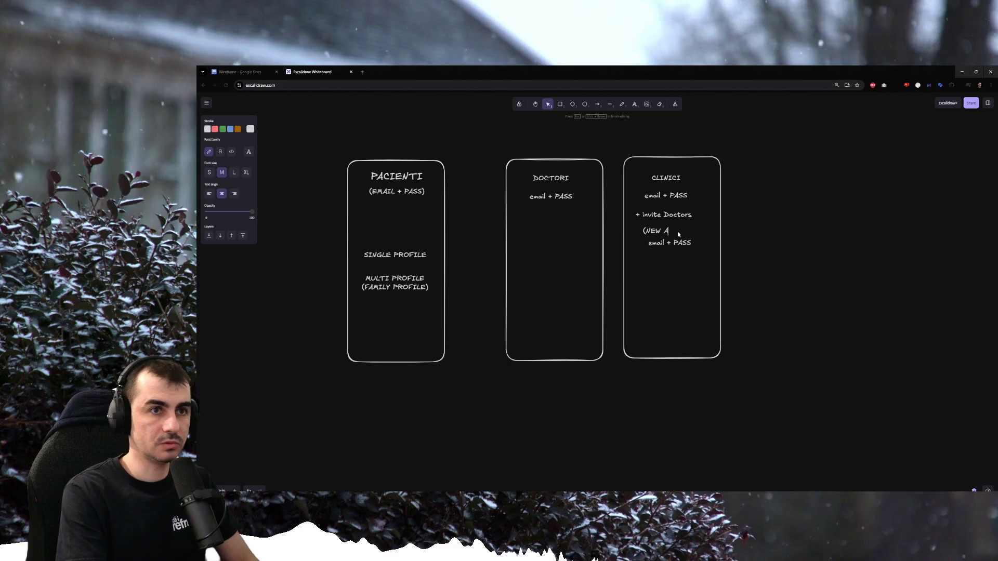
pyautogui.write('CCOUNTS)')
pyautogui.press('Escape')
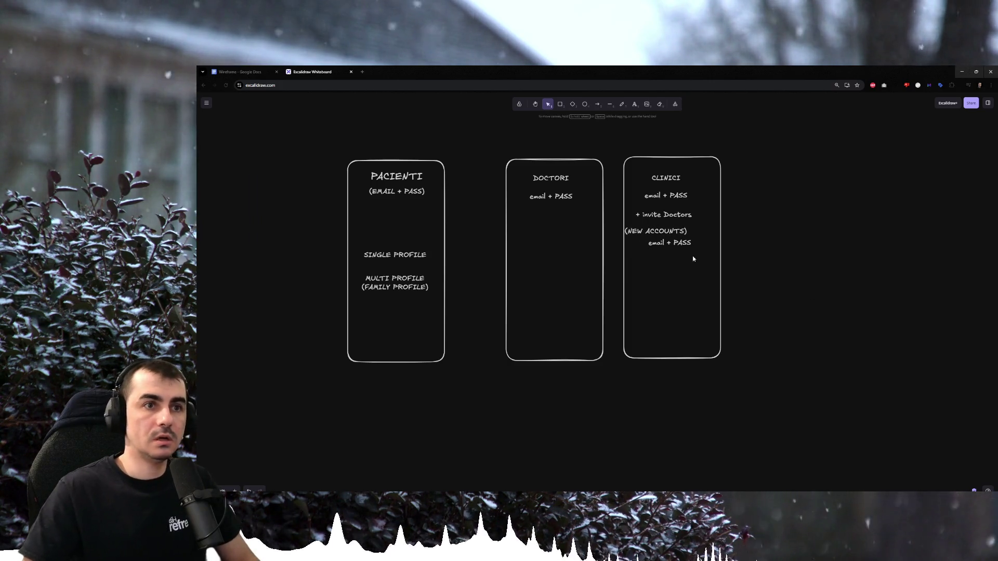
pyautogui.moveTo(643, 245); pyautogui.dragTo(728, 257)
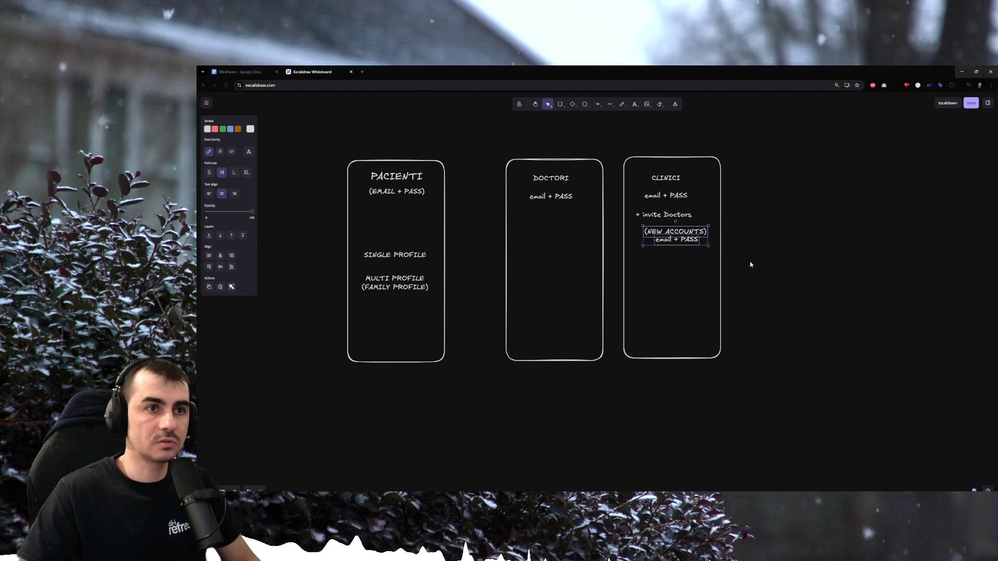
pyautogui.click(782, 269)
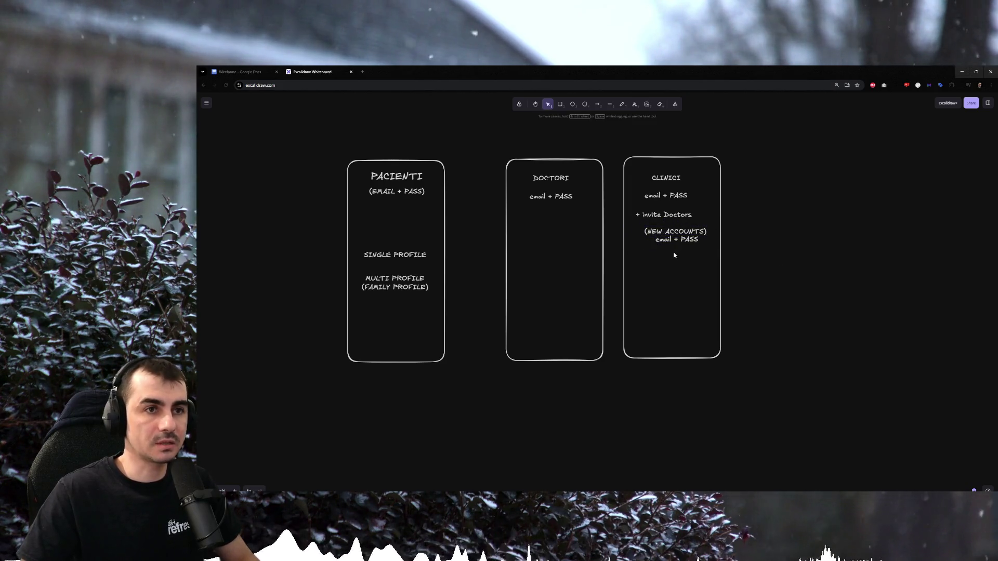
# Draw an arrow from CLINICI's (NEW ACCOUNTS) to the DOCTORI 'email + PASS' line.
pyautogui.click(597, 104)
pyautogui.moveTo(645, 232)
pyautogui.mouseDown()
pyautogui.moveTo(575, 202)
pyautogui.moveTo(586, 191)
pyautogui.mouseUp()
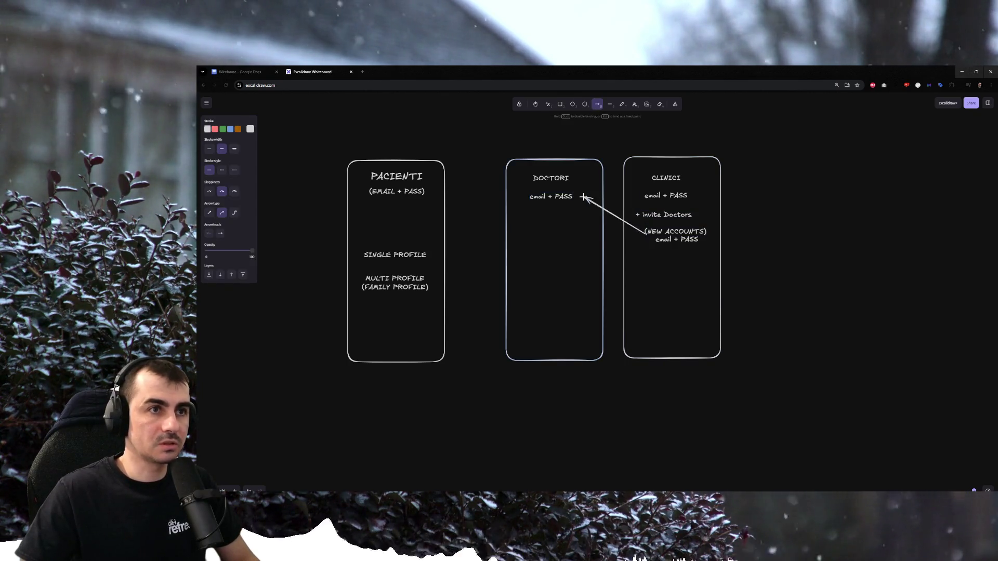
pyautogui.click(707, 301)
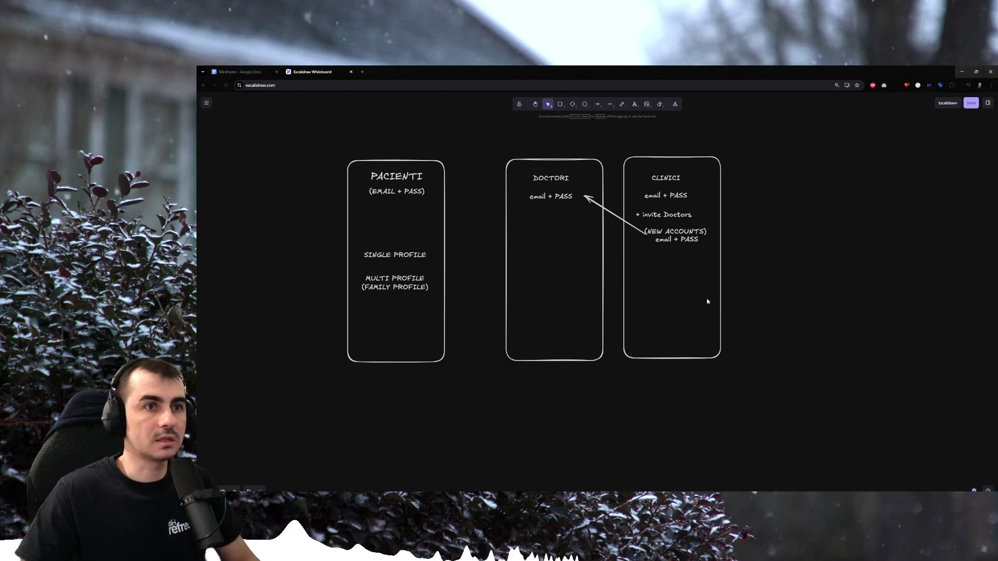
pyautogui.moveTo(472, 136); pyautogui.dragTo(631, 423)
pyautogui.click(810, 308)
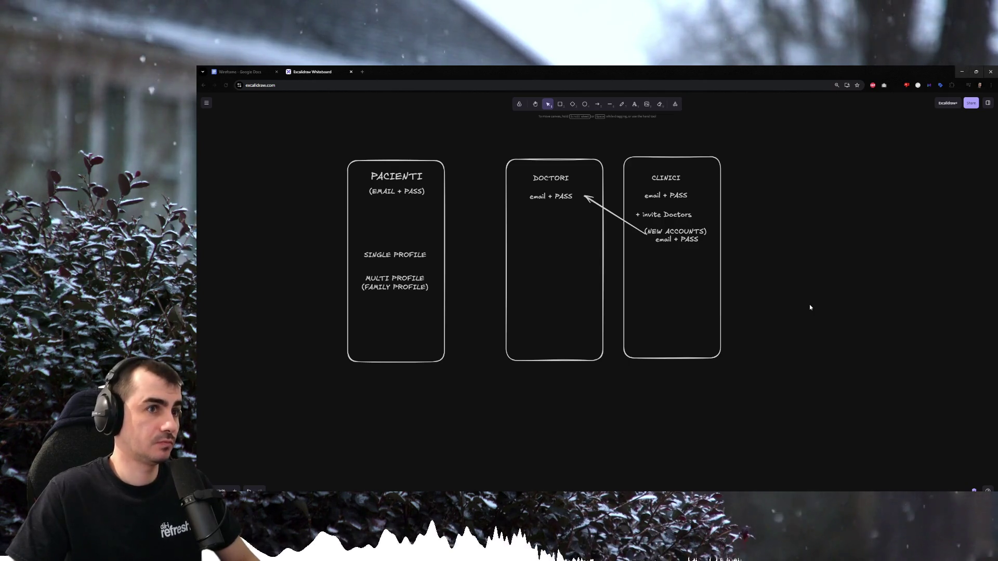
# Shift the DOCTORI frame and its texts slightly left.
pyautogui.moveTo(483, 135); pyautogui.dragTo(601, 343)
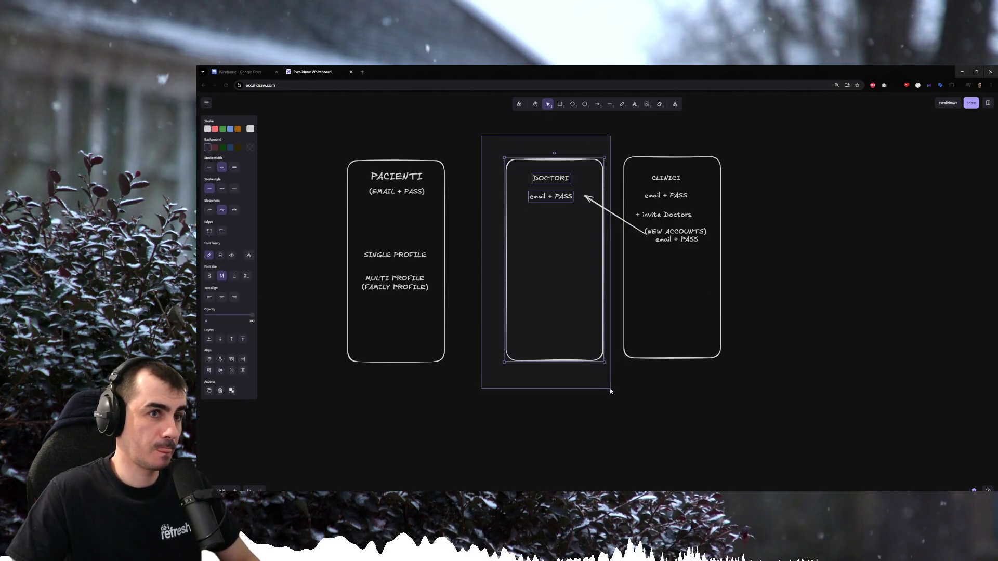
pyautogui.moveTo(555, 179); pyautogui.dragTo(539, 180)
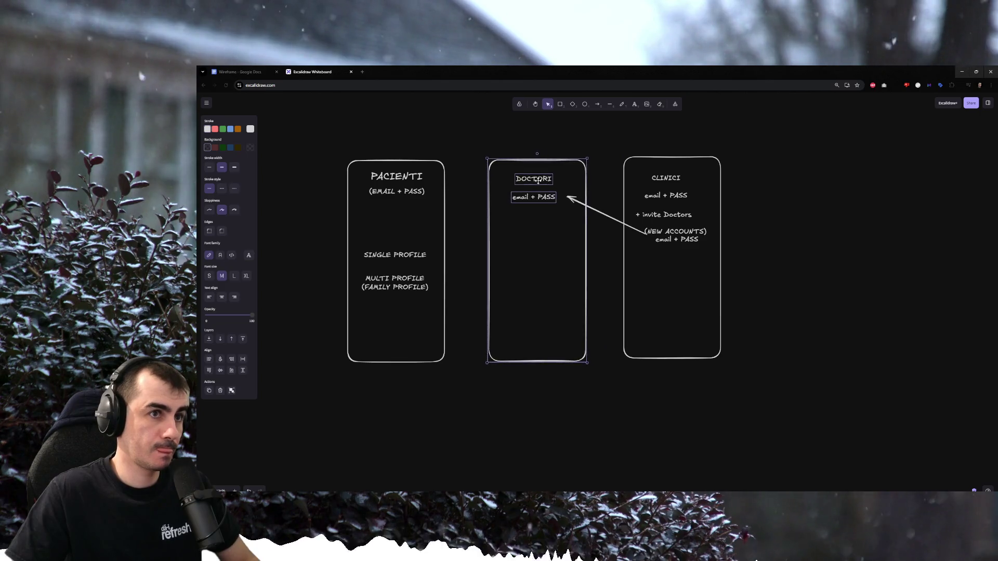
pyautogui.click(827, 222)
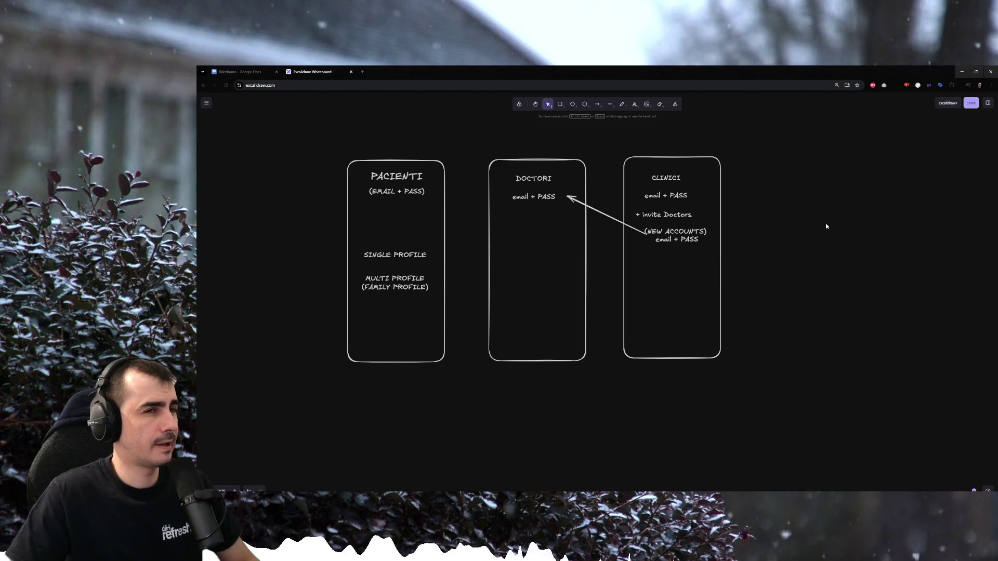
# Append ' + SUB' to both the CLINICI and DOCTORI 'email + PASS' lines.
pyautogui.doubleClick(680, 196)
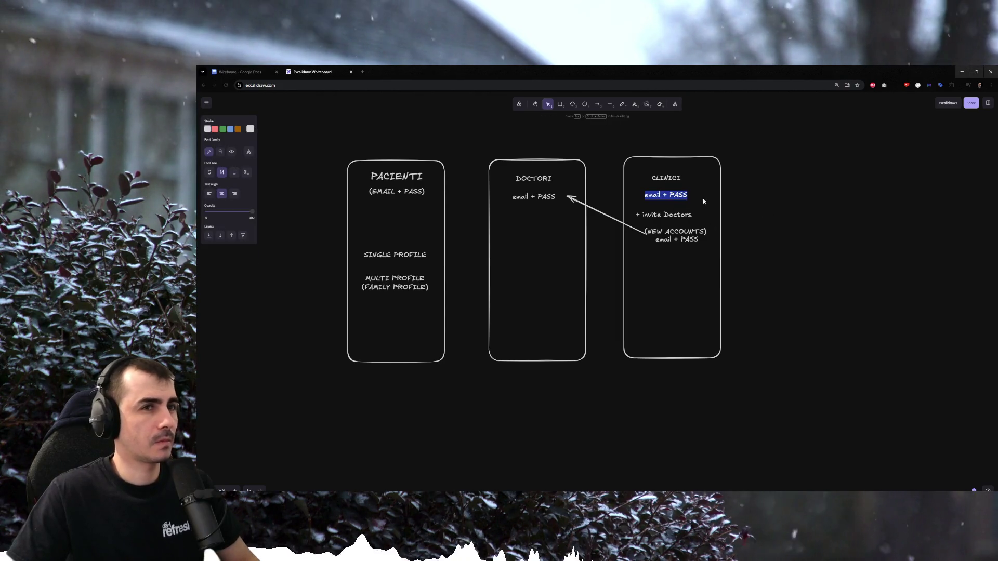
pyautogui.press('End')
pyautogui.write('+ SUB')
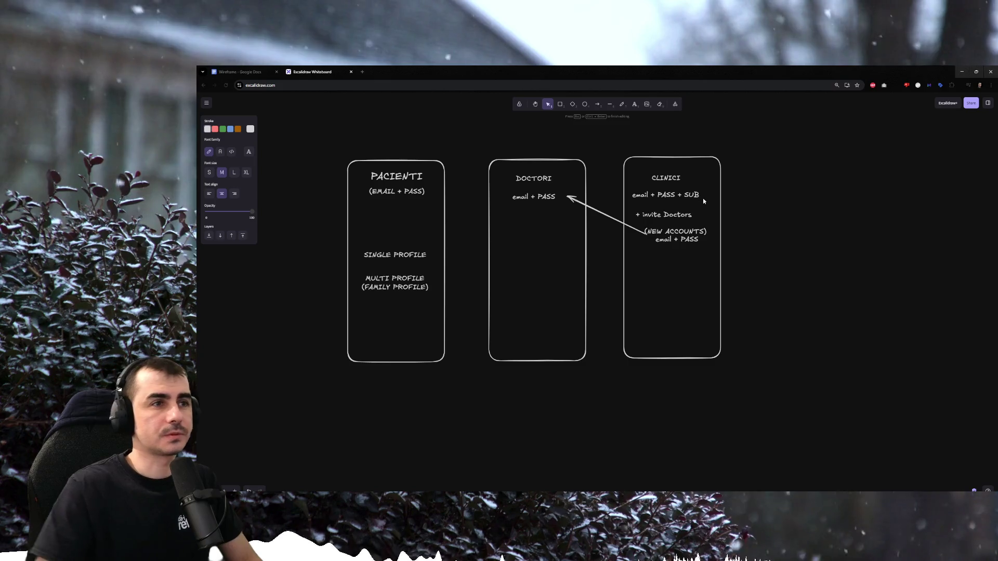
pyautogui.click(735, 204)
pyautogui.doubleClick(533, 197)
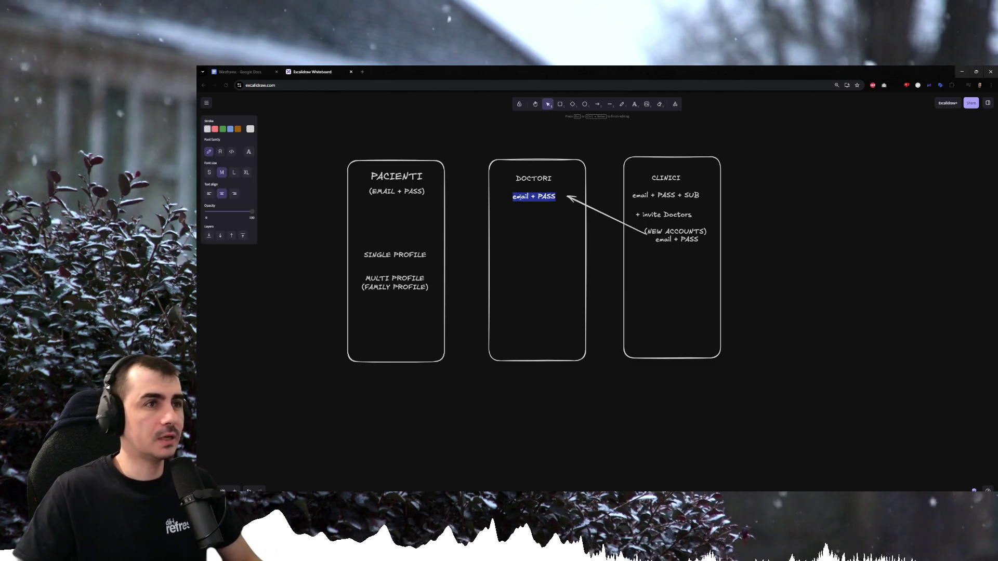
pyautogui.press('End')
pyautogui.write('+ SUB')
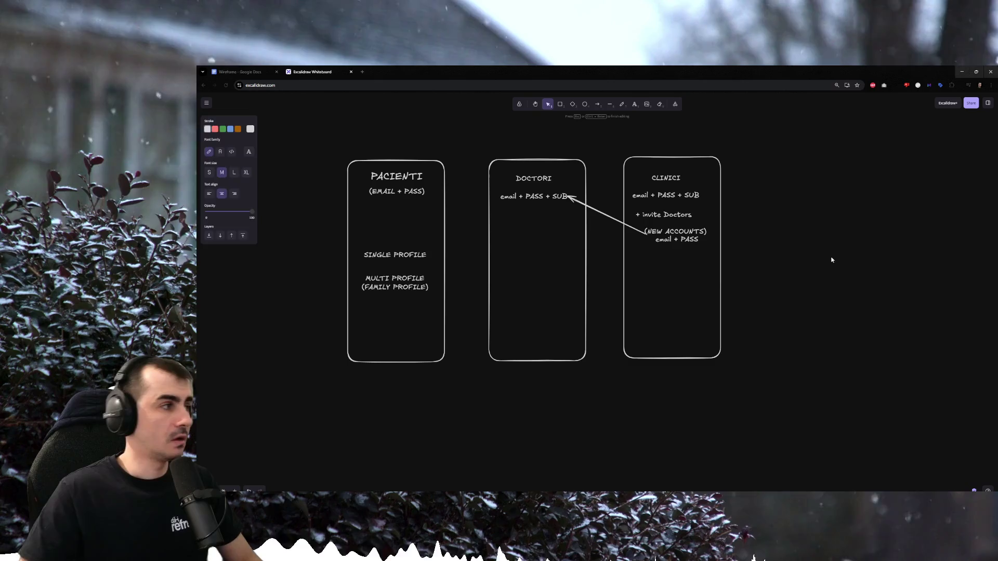
pyautogui.click(598, 203)
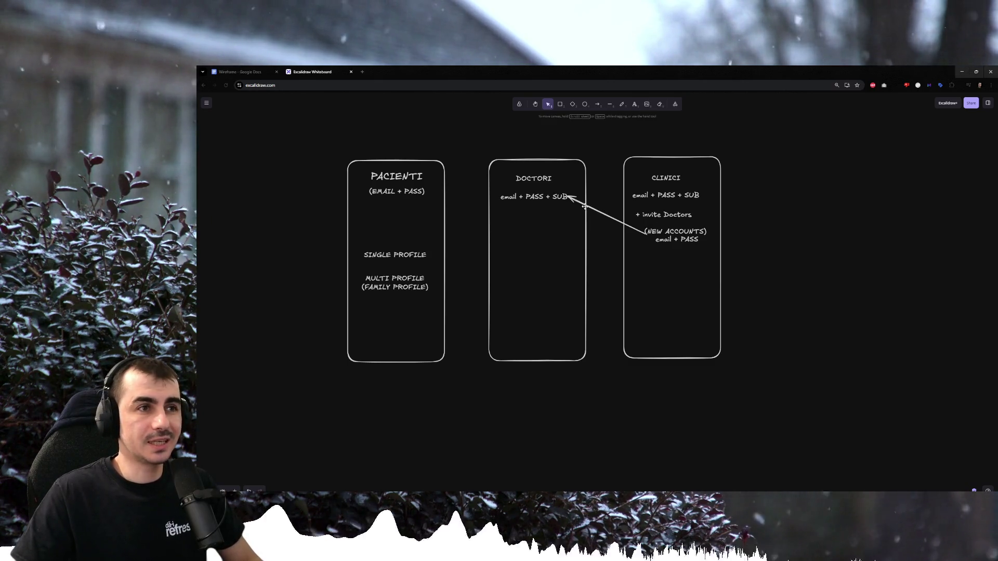
# Attach the arrow's tip to DOCTORI's 'email + PASS + SUB' line.
pyautogui.click(606, 213)
pyautogui.moveTo(571, 197); pyautogui.dragTo(573, 197)
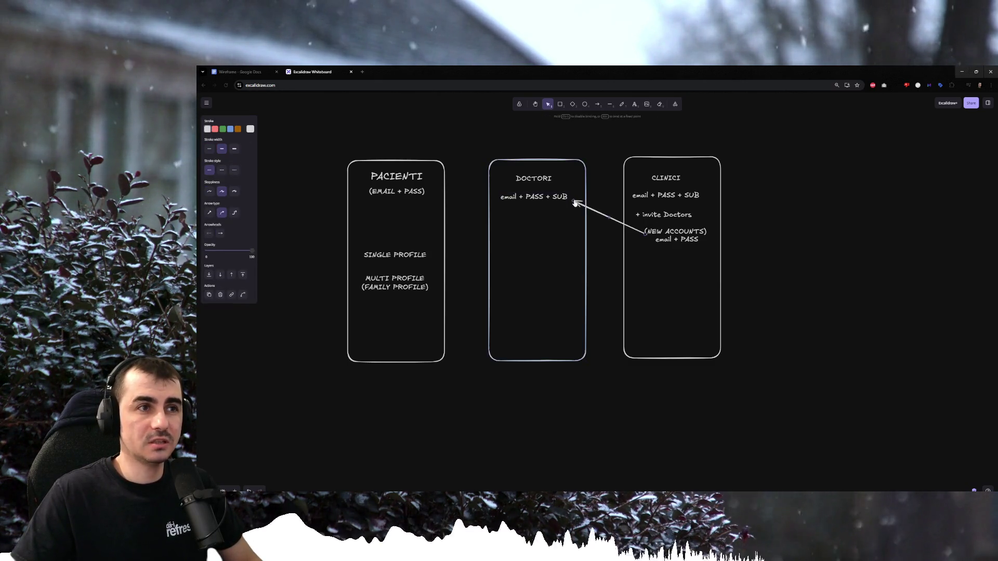
pyautogui.click(744, 225)
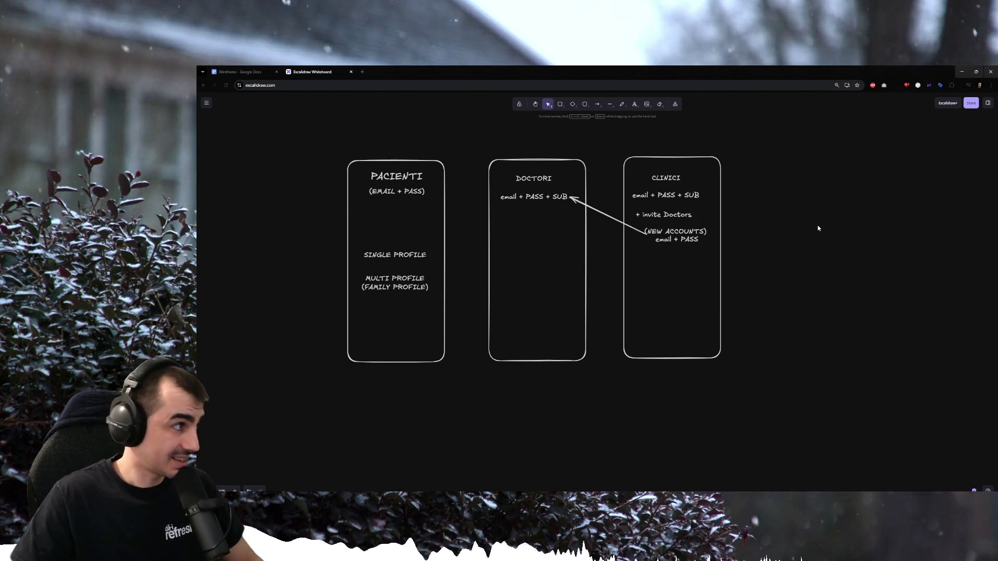
# Shift the (NEW ACCOUNTS) label slightly left in the CLINICI frame.
pyautogui.click(674, 239)
pyautogui.moveTo(668, 231); pyautogui.dragTo(659, 231)
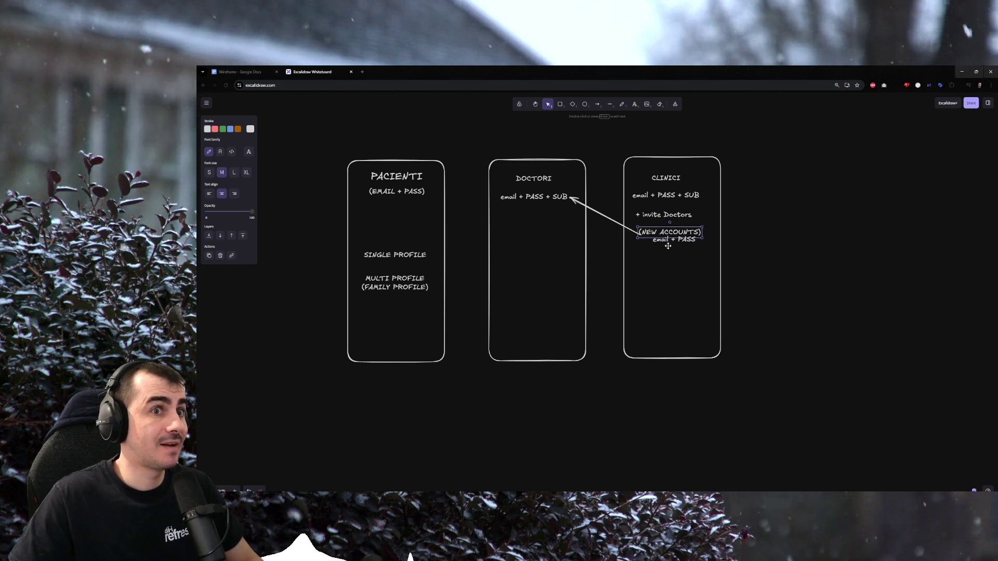
pyautogui.click(793, 228)
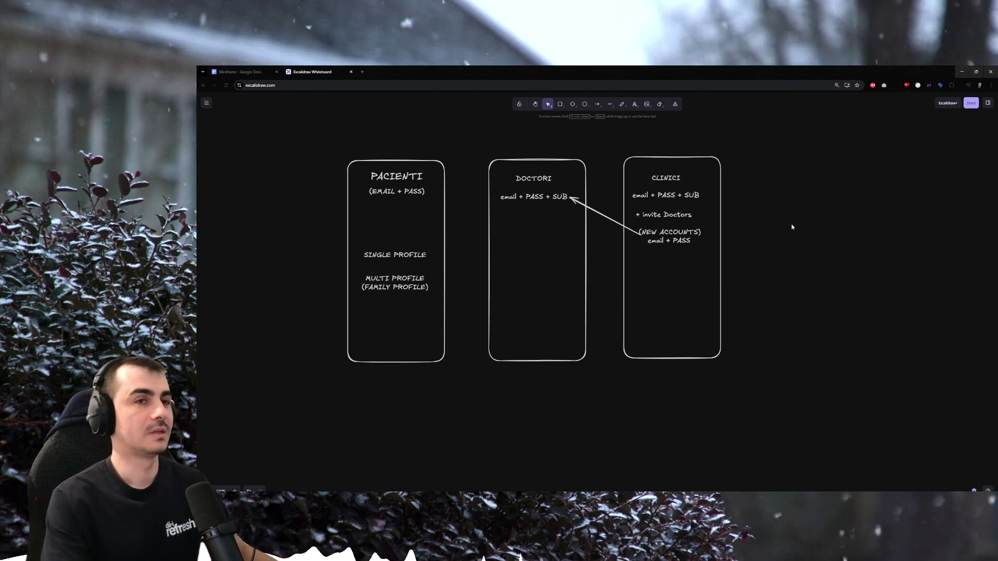
# Select and release the CLINICI 'email + PASS' text without moving it.
pyautogui.click(670, 242)
pyautogui.click(729, 247)
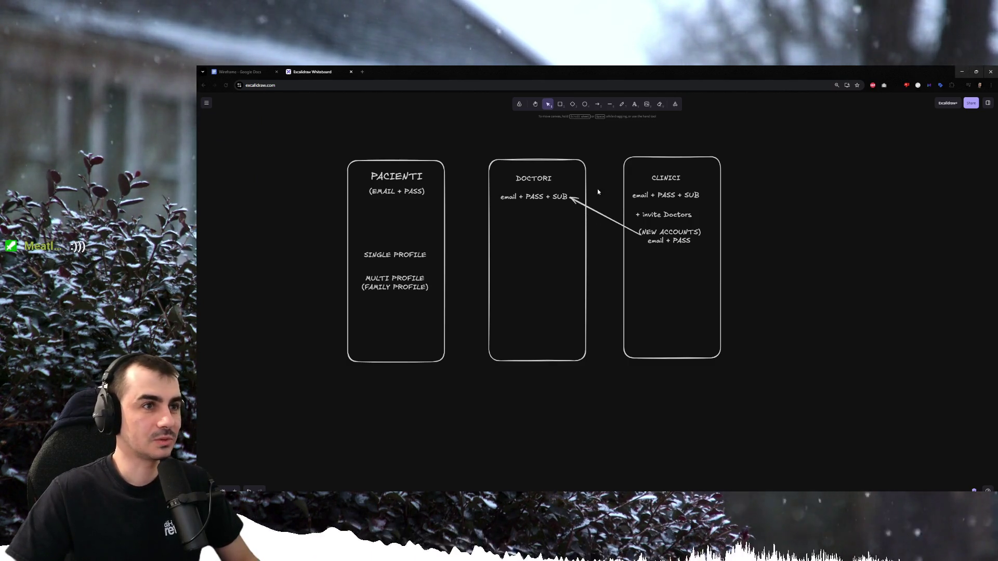
# Add a PERSONAL PROFILE box under DOCTORI's login line and nudge it into place.
pyautogui.press('r')
pyautogui.moveTo(567, 240); pyautogui.dragTo(577, 242)
pyautogui.press('Return')
pyautogui.write('PERSONAL PROFILE')
pyautogui.press('Escape')
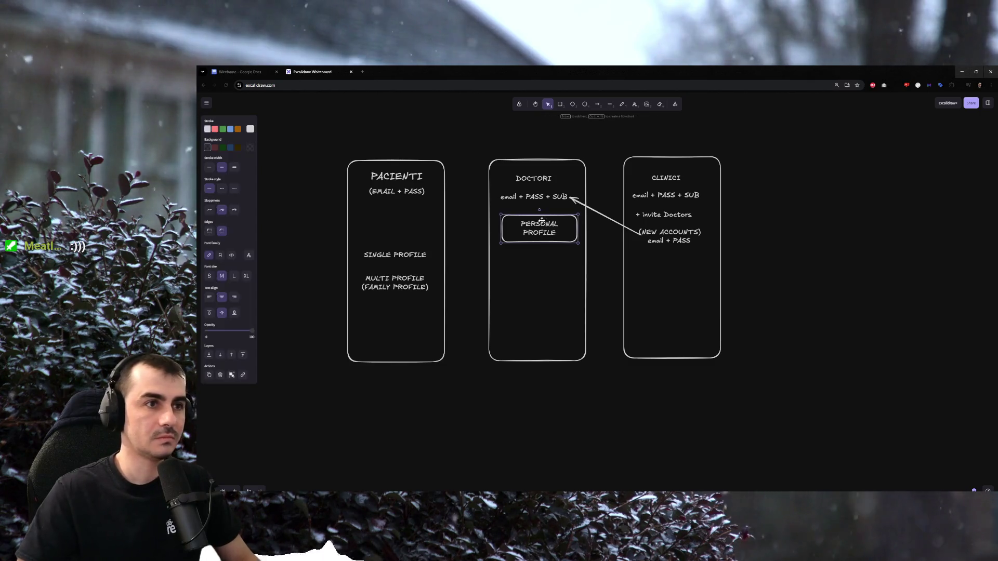
pyautogui.moveTo(540, 221)
pyautogui.mouseDown()
pyautogui.moveTo(580, 241)
pyautogui.moveTo(568, 284)
pyautogui.mouseUp()
pyautogui.click(572, 238)
# Duplicate the box below and relabel the copy CLINIC 1 PROFILE.
pyautogui.click(568, 237)
pyautogui.doubleClick(578, 271)
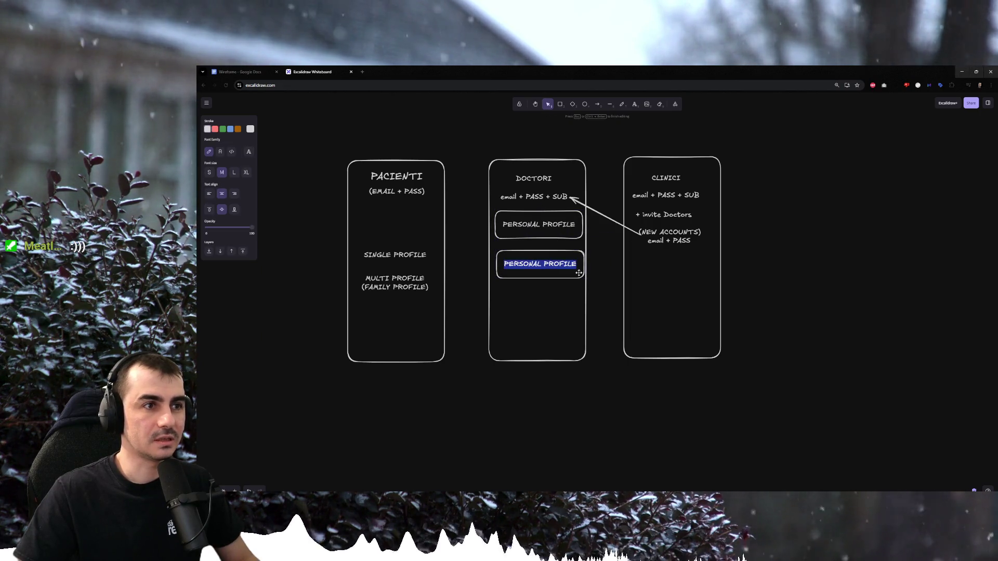
pyautogui.press('Home')
pyautogui.hotkey('ctrl', 'shift', 'Right')
pyautogui.write('CLINIC')
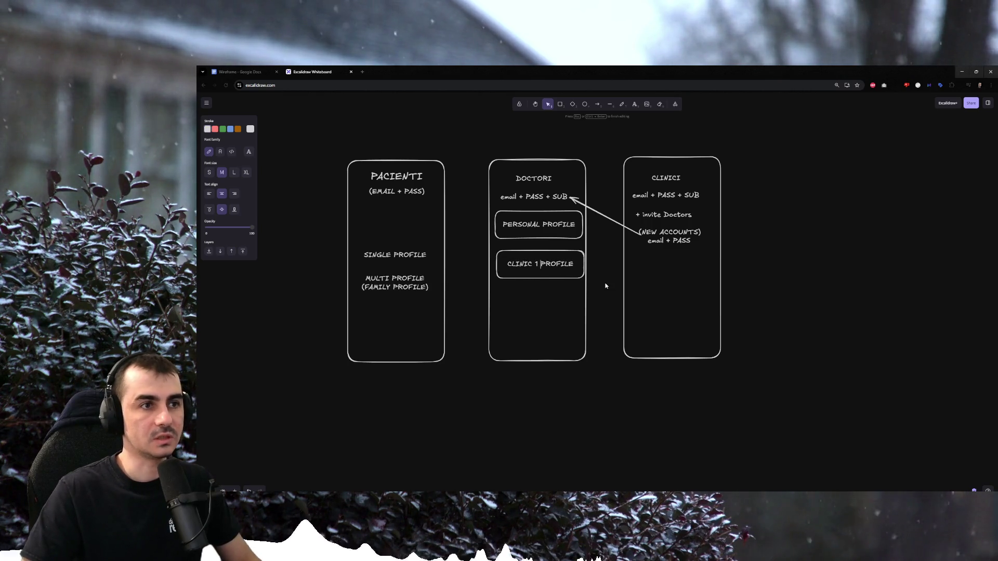
pyautogui.press('Escape')
# Place a second CLINIC 1 PROFILE copy below and nudge both clinic boxes up and left.
pyautogui.moveTo(578, 269); pyautogui.dragTo(577, 311)
pyautogui.click(603, 272)
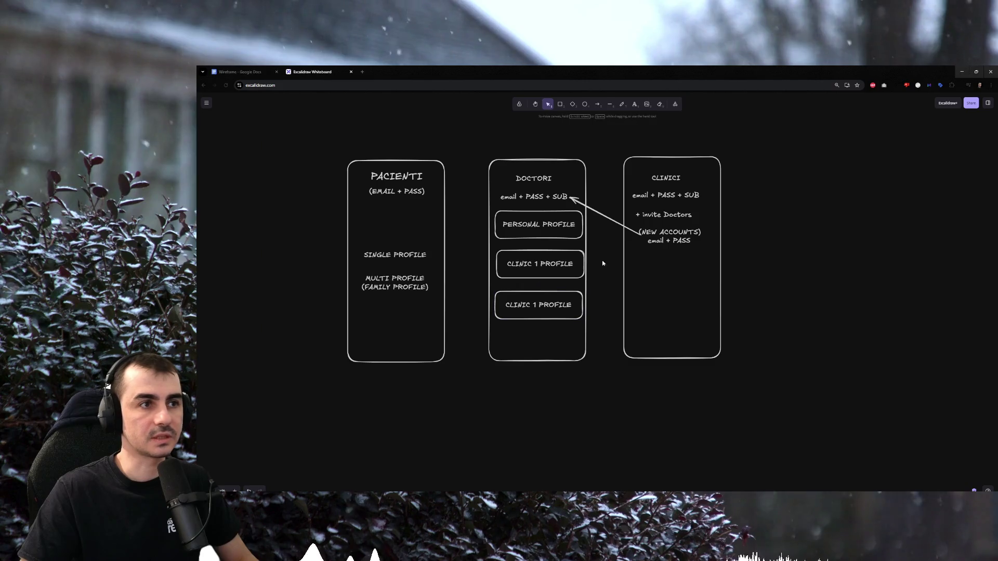
pyautogui.moveTo(603, 243); pyautogui.dragTo(482, 328)
pyautogui.moveTo(527, 275); pyautogui.dragTo(525, 272)
pyautogui.click(597, 260)
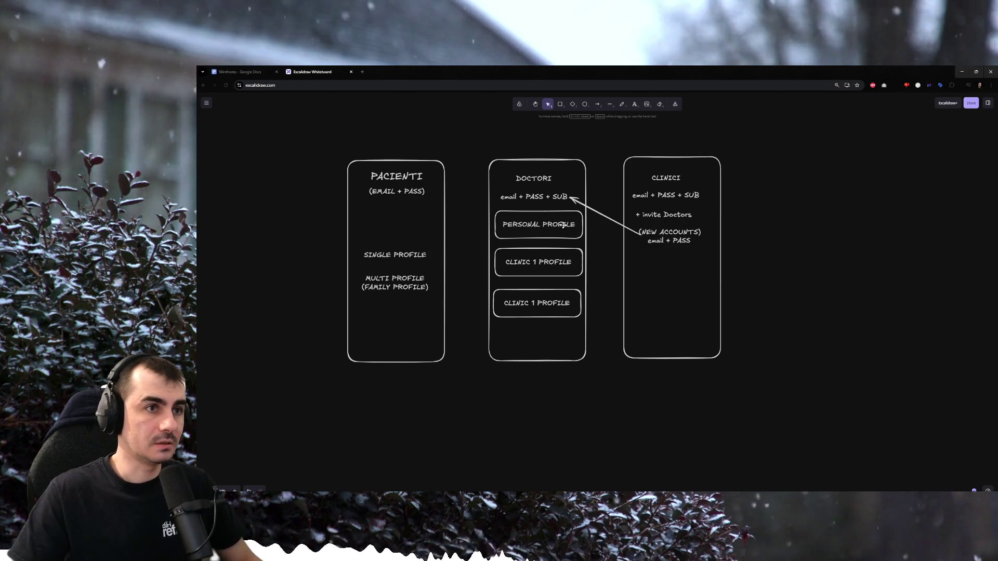
pyautogui.doubleClick(562, 225)
# Rewrite the top label as BUSINESS PROFILE (SUBSCRIPTION MANDATORY) at font size S.
pyautogui.press('Left')
pyautogui.hotkey('ctrl', 'shift', 'Right')
pyautogui.write('BUSINESS ')
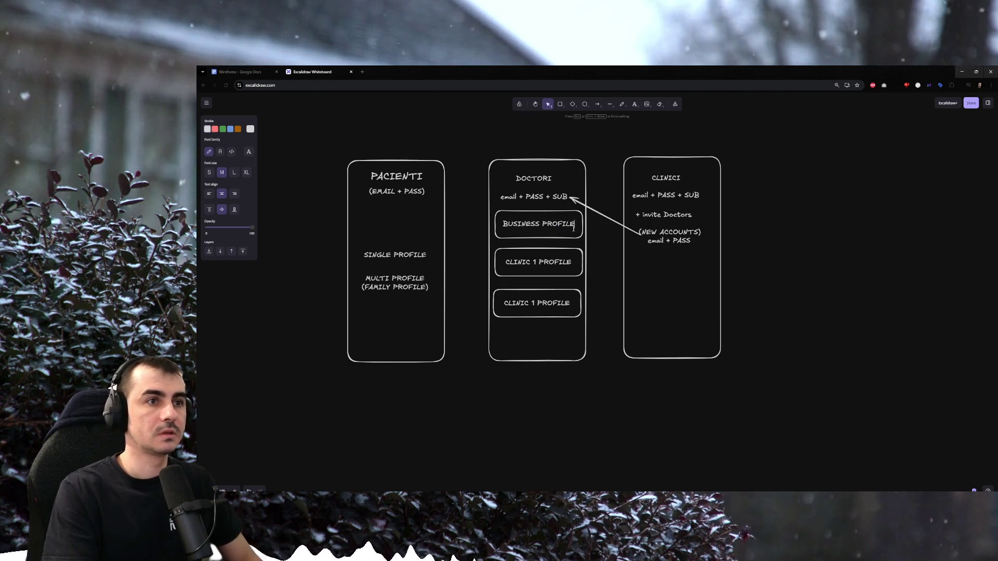
pyautogui.write('SC')
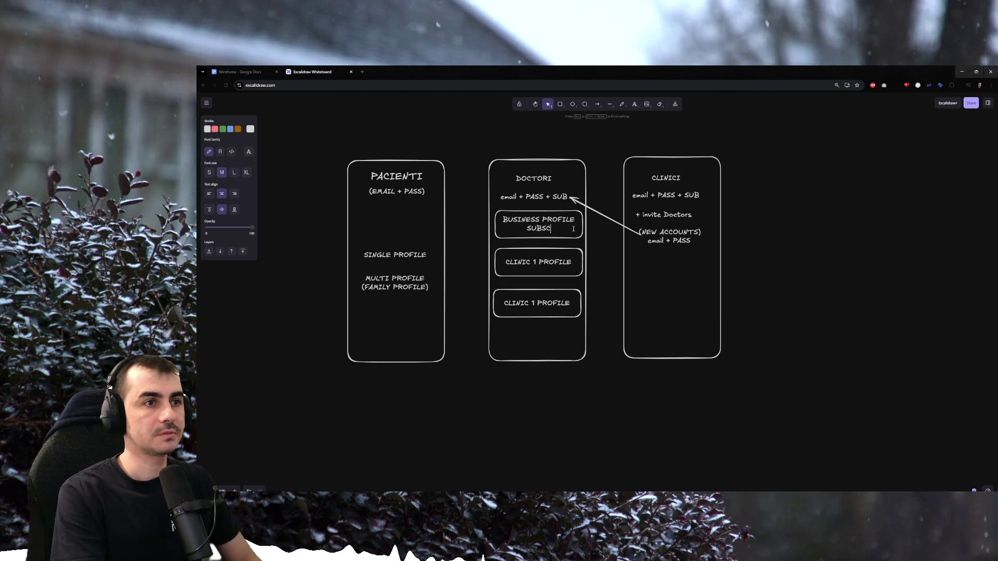
pyautogui.write('RIPTION')
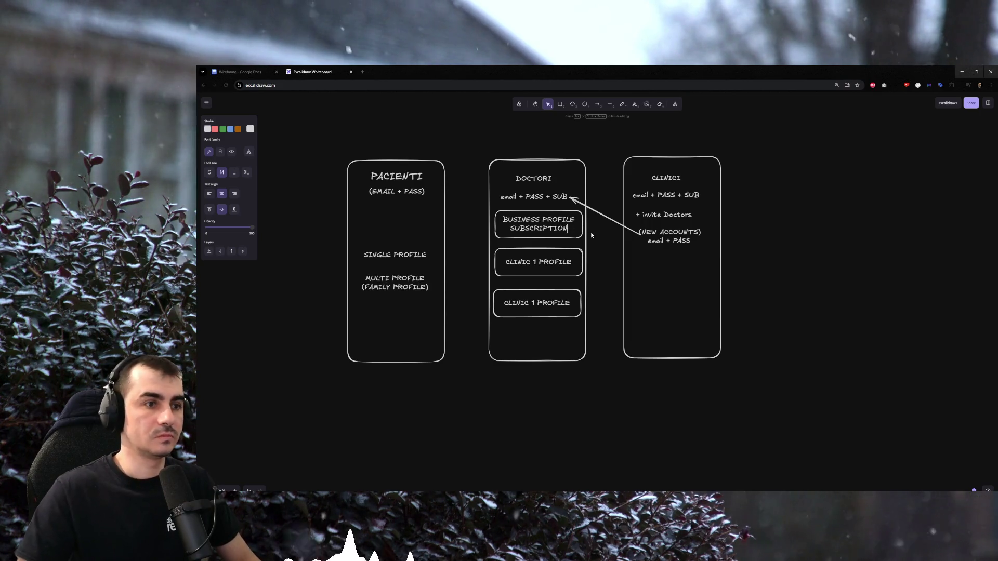
pyautogui.write(')')
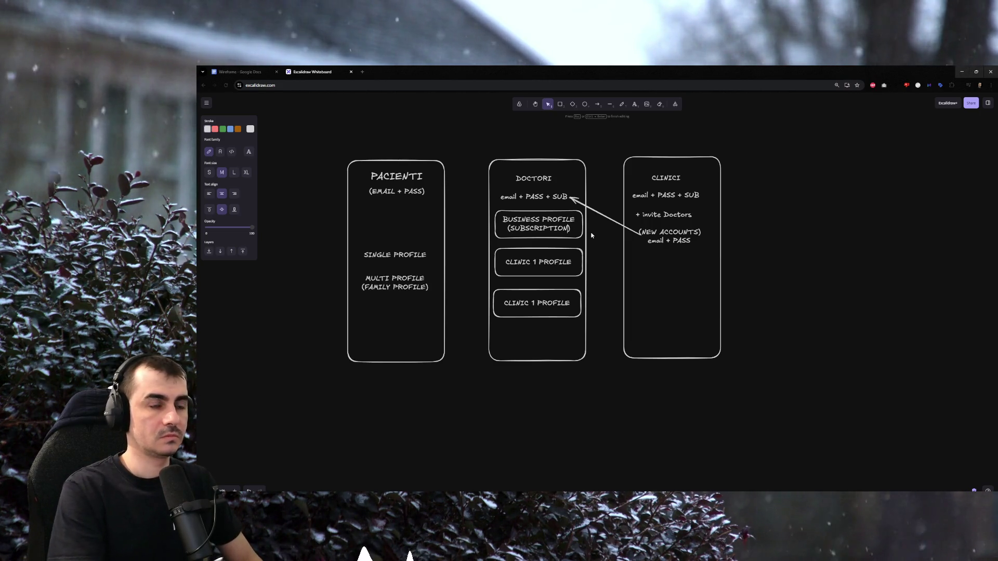
pyautogui.write('(MANDATORY')
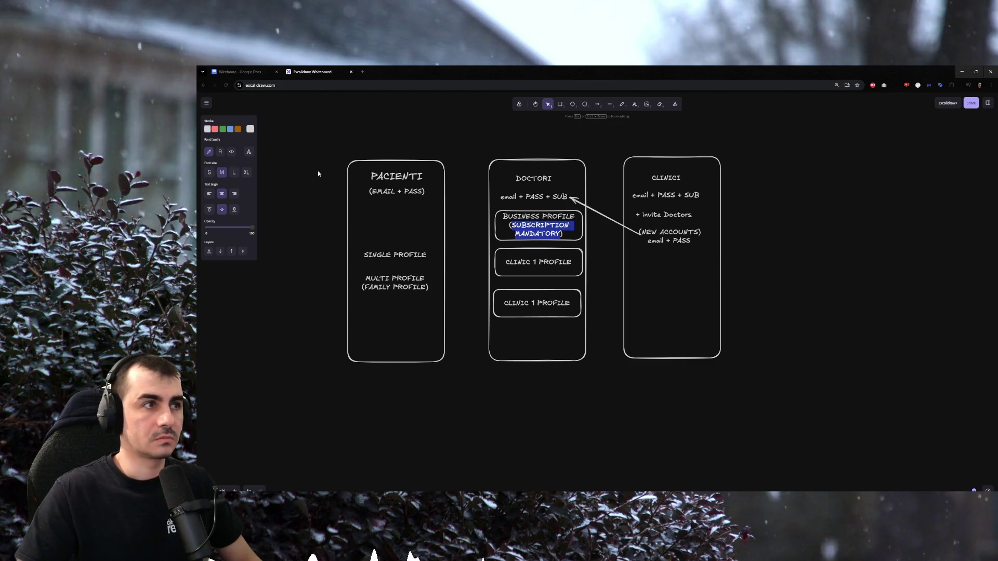
pyautogui.click(208, 172)
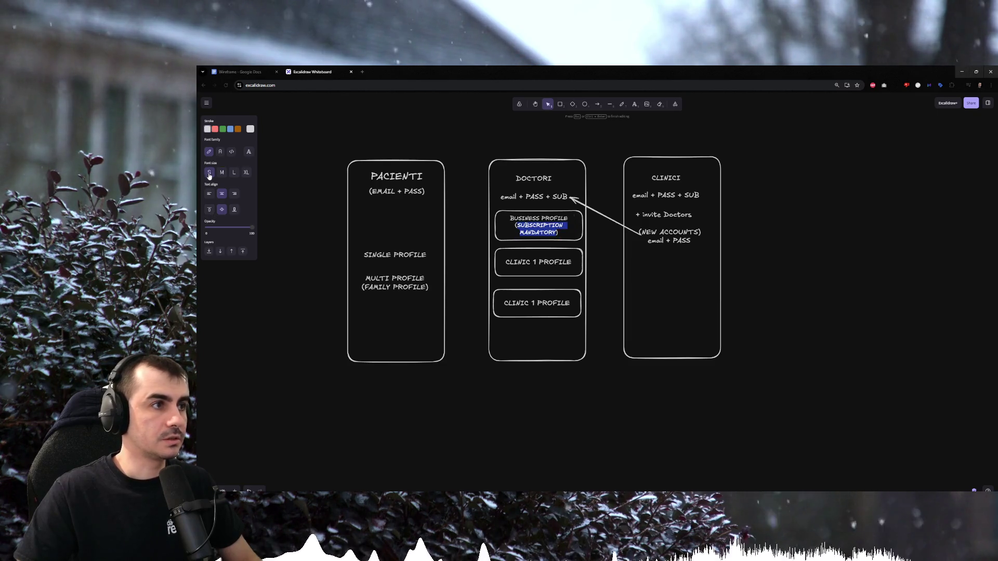
pyautogui.press('Escape')
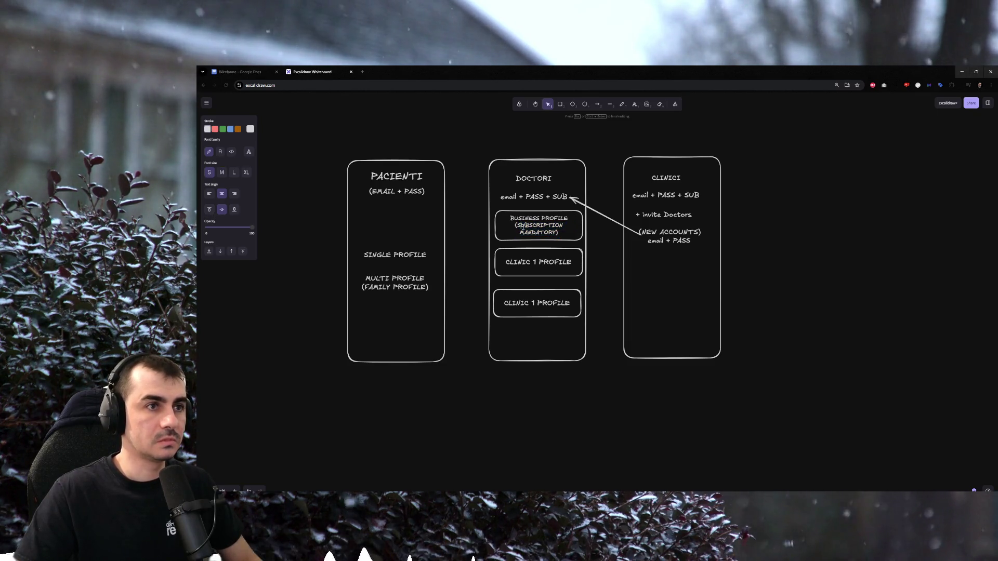
pyautogui.click(597, 250)
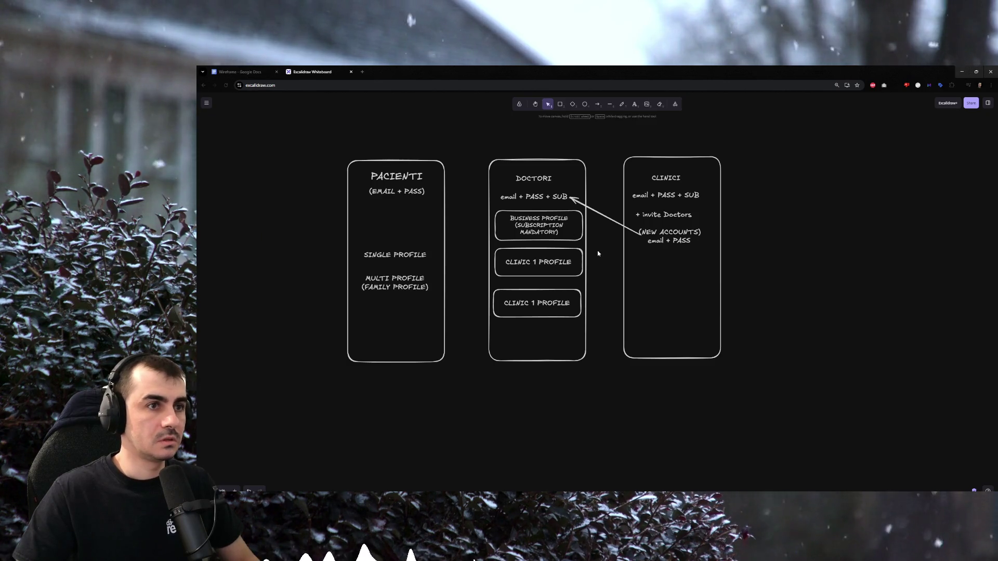
# Restore font size M and shorten SUBSCRIPTION to SUB, giving (SUB MANDATORY).
pyautogui.click(527, 224)
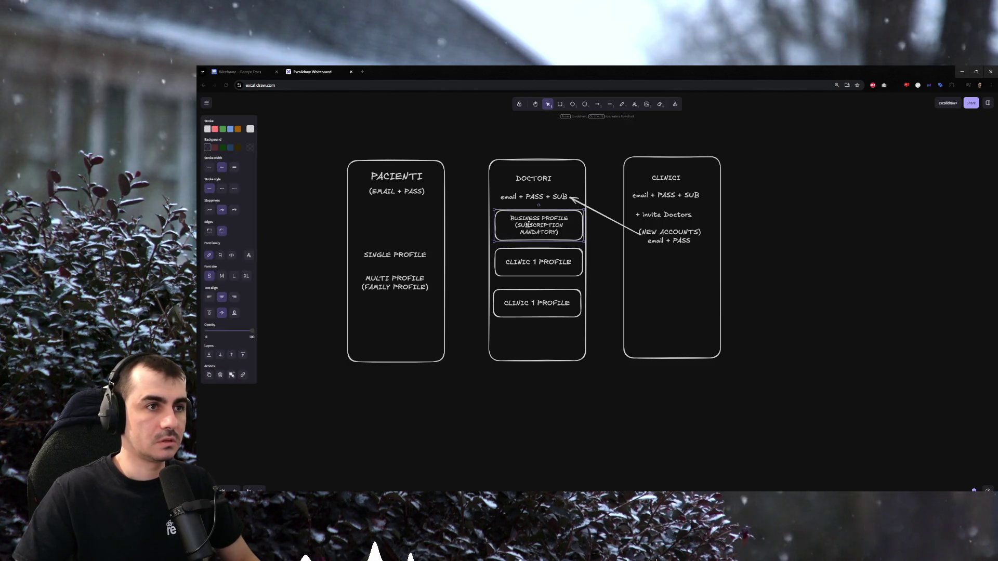
pyautogui.click(222, 276)
pyautogui.doubleClick(522, 225)
pyautogui.click(521, 225)
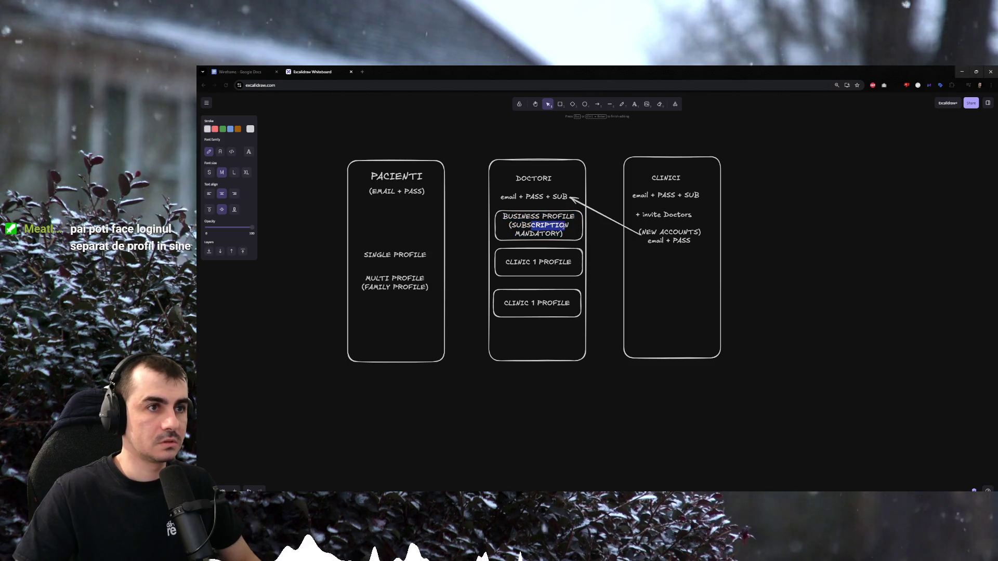
pyautogui.press('BackSpace')
pyautogui.press('BackSpace')
pyautogui.click(546, 246)
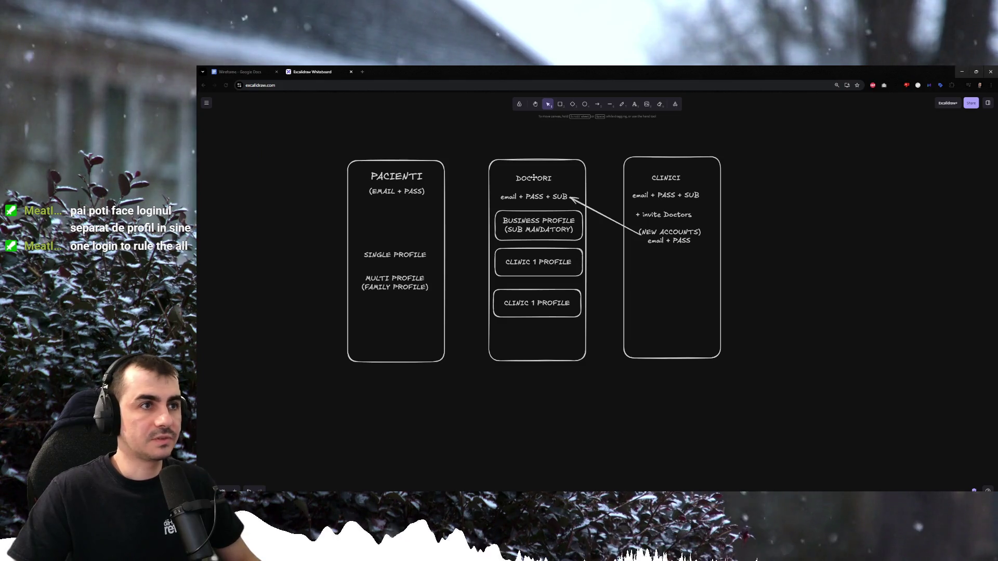
# Rename the DOCTORI frame title to DOCTOR/CLINIC.
pyautogui.doubleClick(540, 178)
pyautogui.press('End')
pyautogui.write('+')
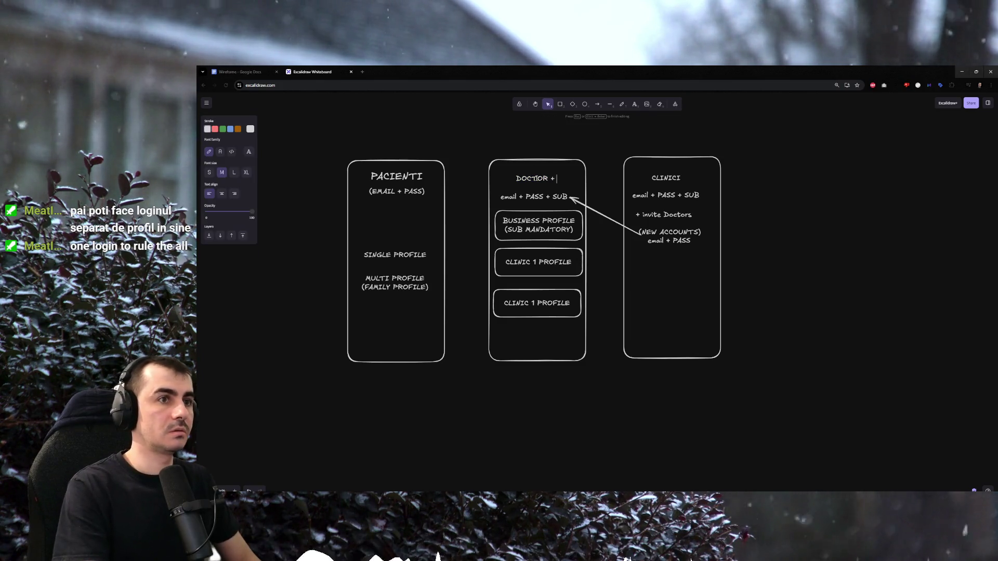
pyautogui.press('BackSpace')
pyautogui.press('BackSpace')
pyautogui.write('/CLinic')
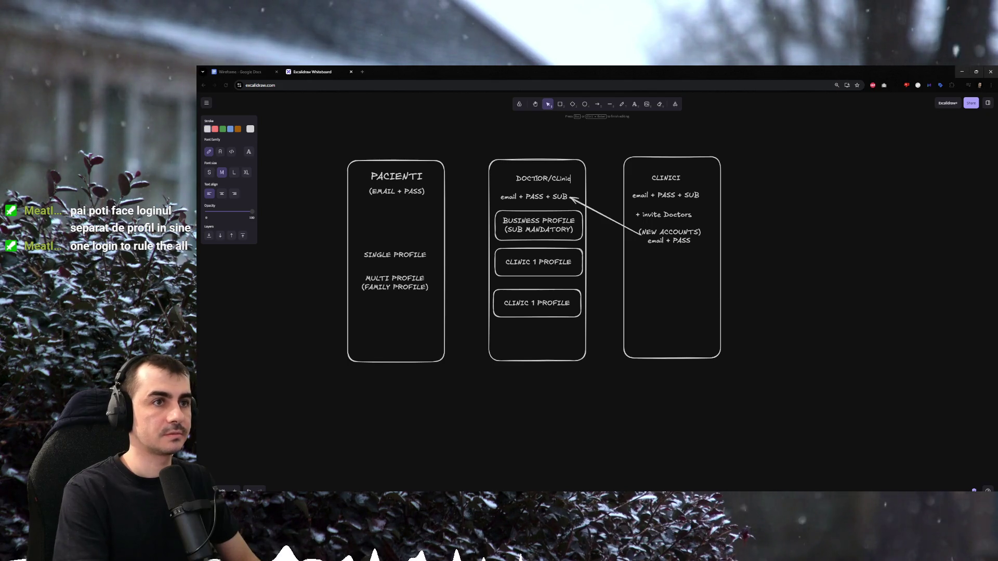
pyautogui.press('BackSpace')
pyautogui.press('BackSpace')
pyautogui.press('BackSpace')
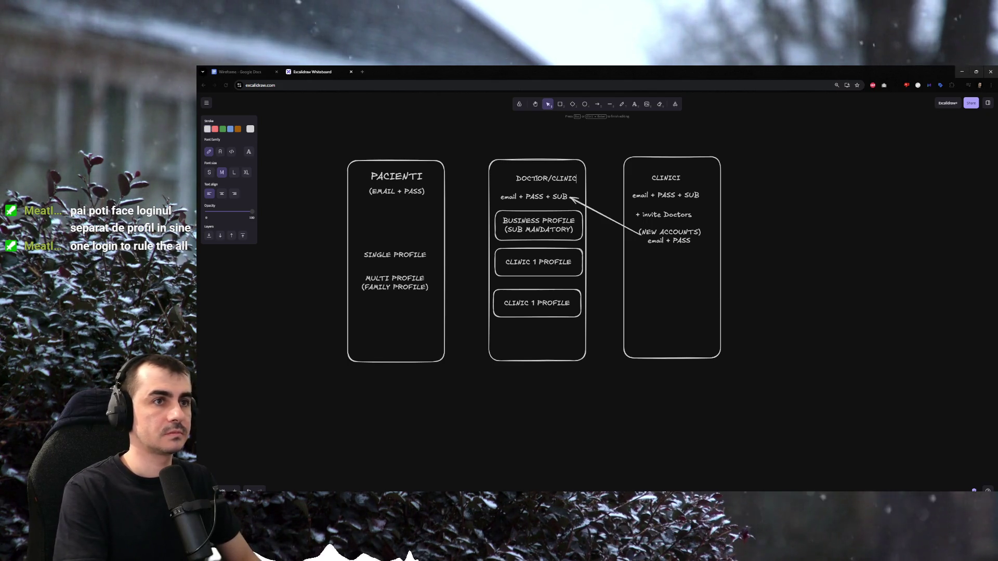
pyautogui.click(503, 155)
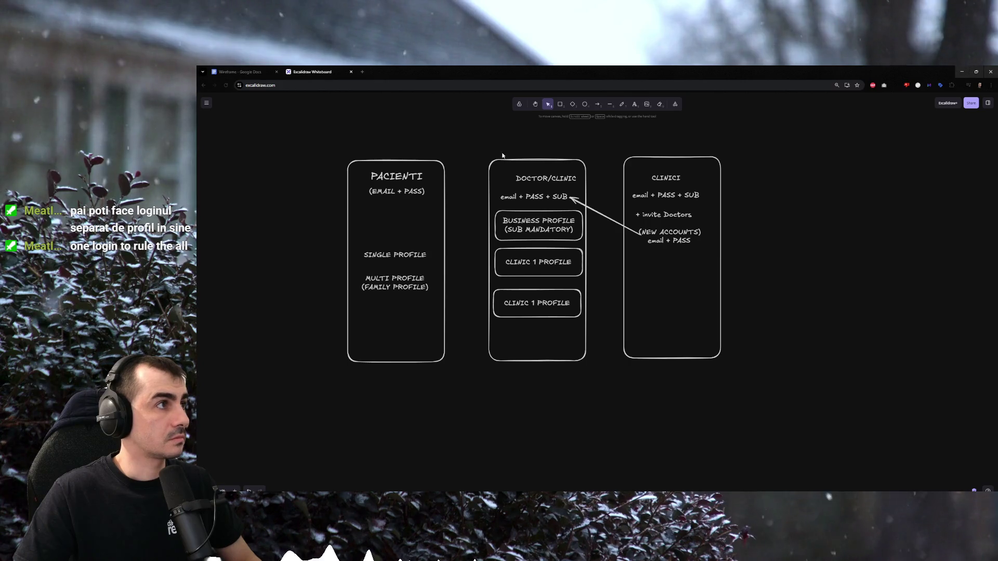
pyautogui.click(504, 178)
# Delete the CLINICI frame with its text and the leftover connecting arrow.
pyautogui.moveTo(605, 146)
pyautogui.mouseDown()
pyautogui.moveTo(672, 220)
pyautogui.moveTo(764, 383)
pyautogui.mouseUp()
pyautogui.press('Delete')
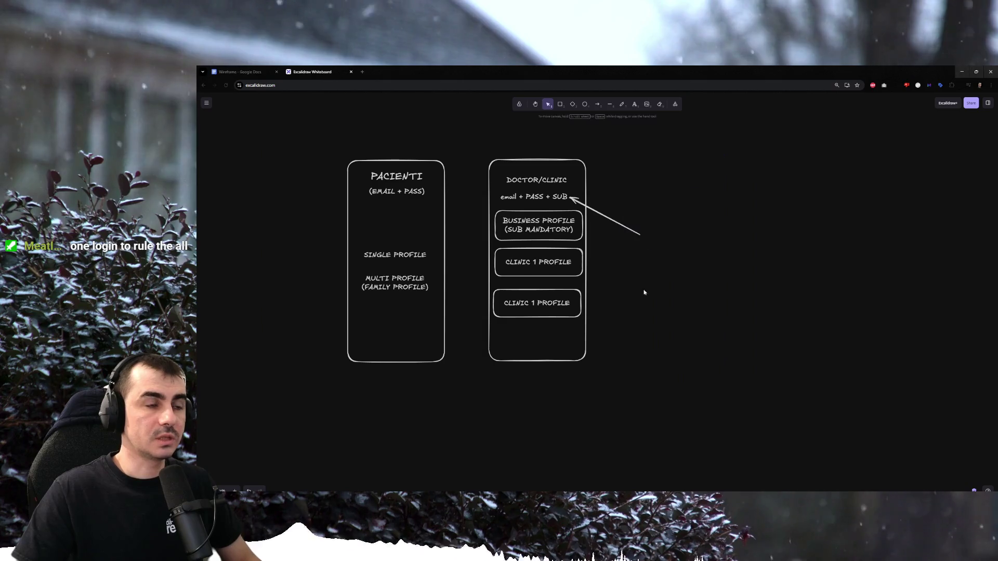
pyautogui.click(543, 229)
pyautogui.click(601, 213)
pyautogui.press('Delete')
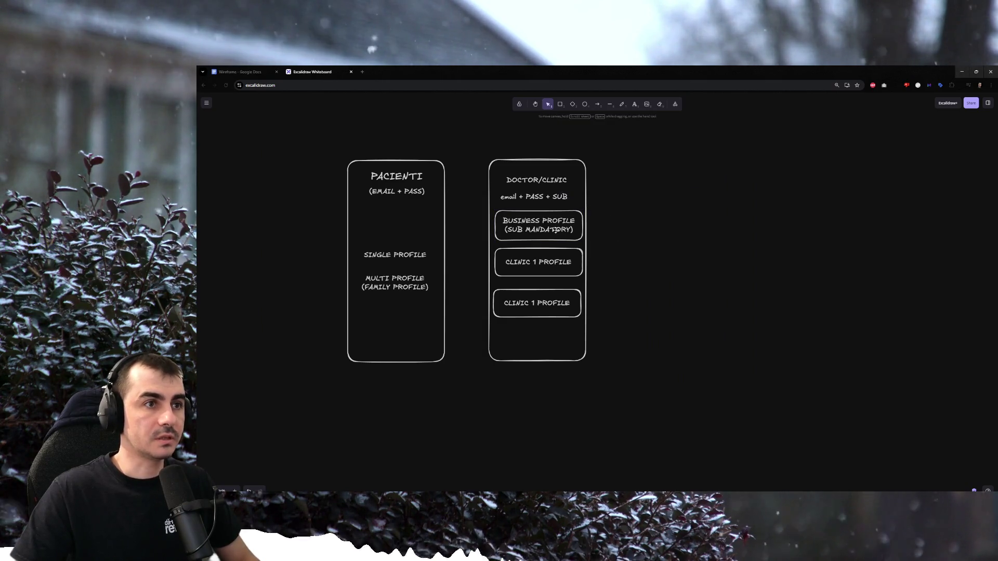
# Move the two CLINIC 1 PROFILE boxes lower in the DOCTOR/CLINIC frame.
pyautogui.click(581, 230)
pyautogui.moveTo(559, 267)
pyautogui.mouseDown()
pyautogui.moveTo(549, 318)
pyautogui.moveTo(509, 300)
pyautogui.moveTo(538, 275)
pyautogui.mouseUp()
pyautogui.moveTo(542, 310); pyautogui.dragTo(541, 307)
pyautogui.click(622, 272)
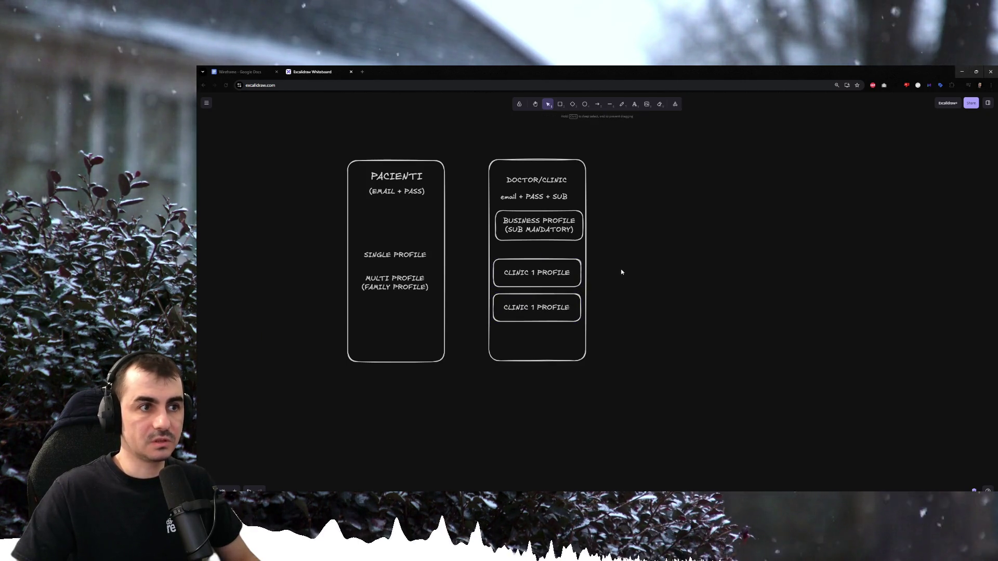
# Add a third line 'CLINICA/CABINET/etc.' to the BUSINESS PROFILE box label.
pyautogui.click(540, 227)
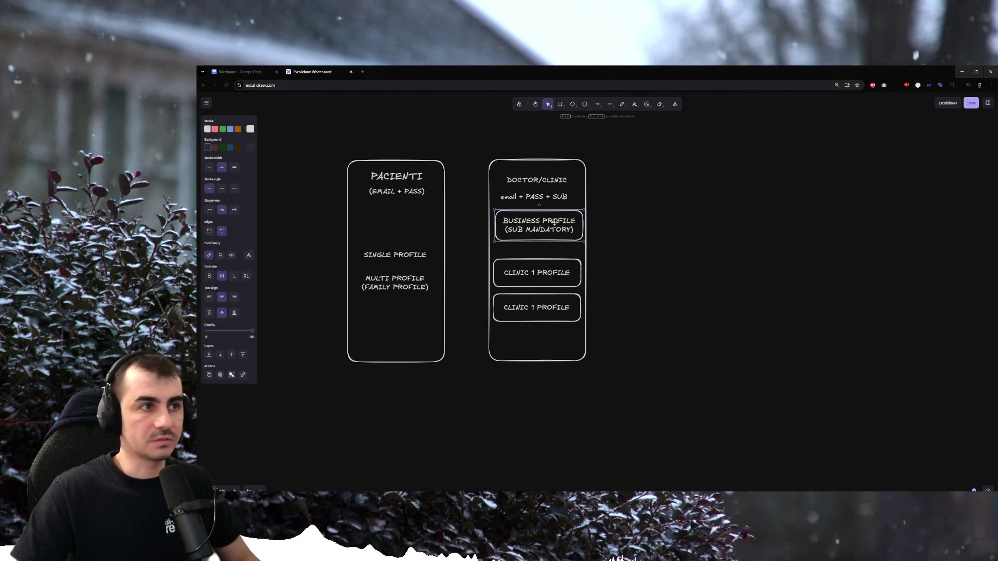
pyautogui.doubleClick(555, 225)
pyautogui.click(575, 222)
pyautogui.press('Return')
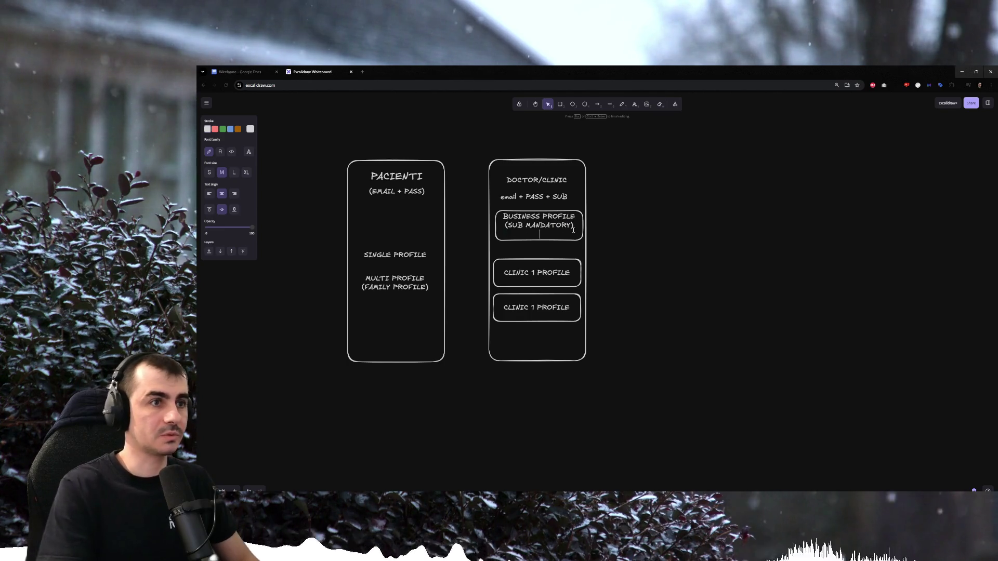
pyautogui.write('CLINIC/')
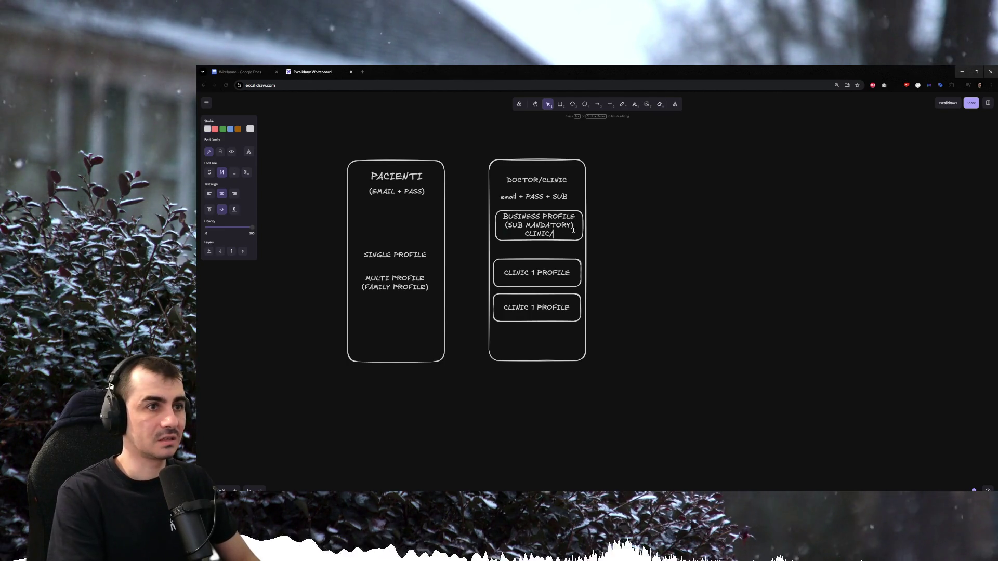
pyautogui.write('O')
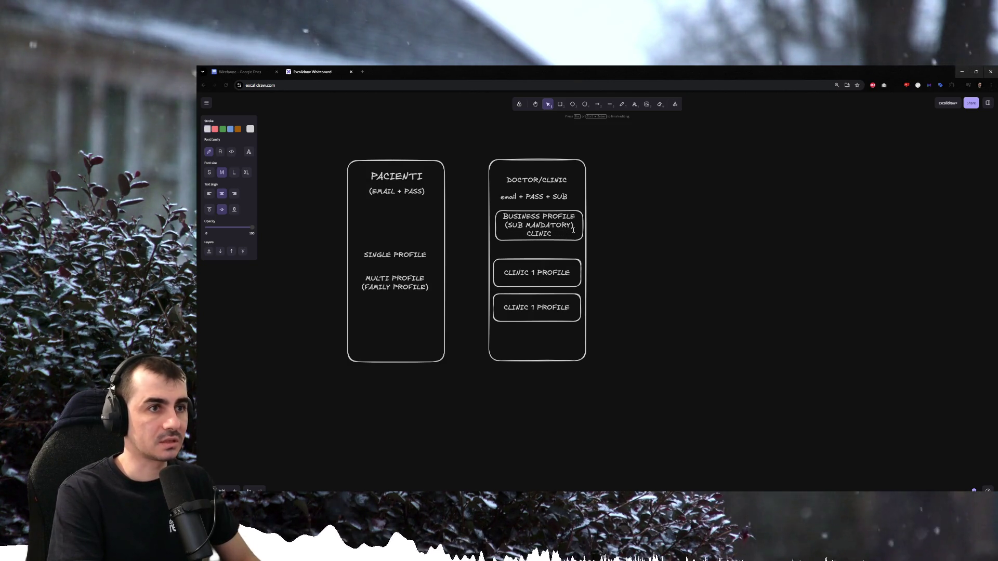
pyautogui.write('BINET')
pyautogui.press('BackSpace')
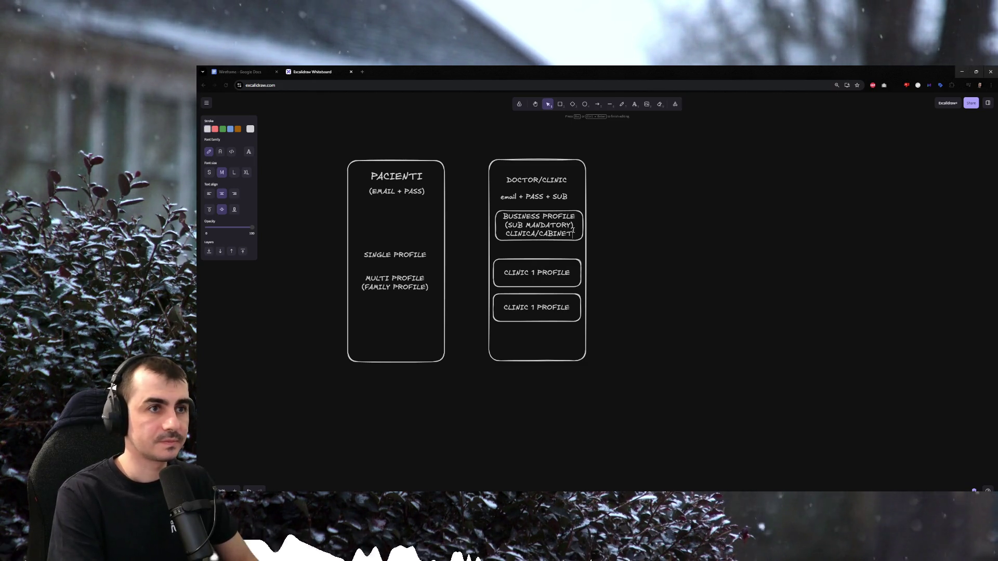
pyautogui.write('/etc.')
pyautogui.click(680, 272)
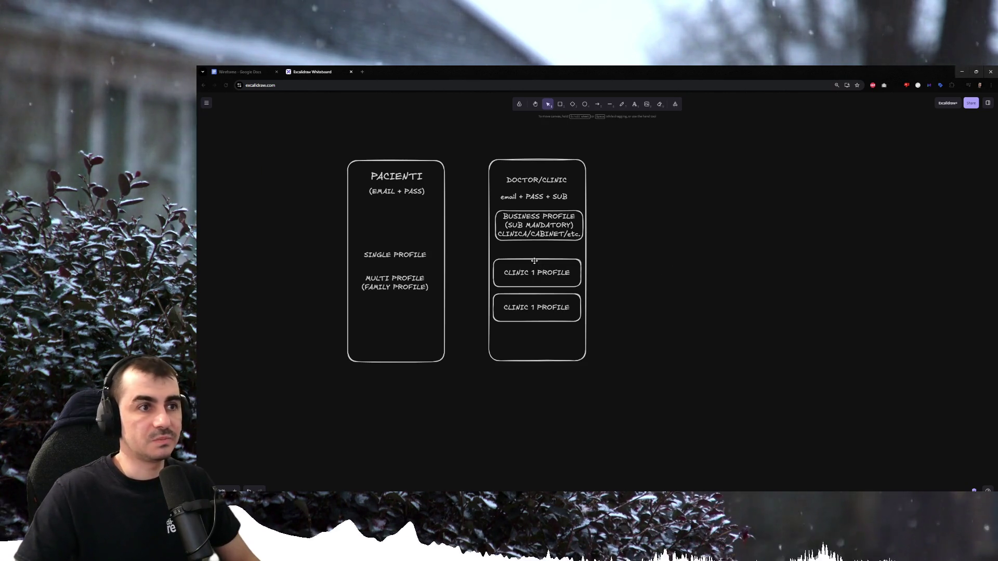
pyautogui.moveTo(484, 250); pyautogui.dragTo(597, 345)
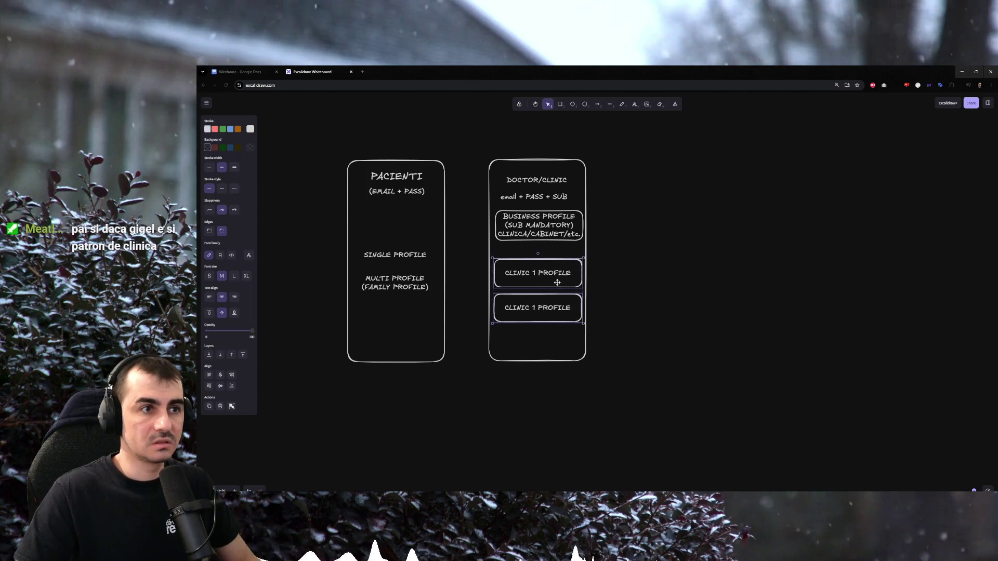
# Add an INVITED TO label below the business profile box and shift it slightly right.
pyautogui.click(634, 282)
pyautogui.doubleClick(528, 250)
pyautogui.write('U')
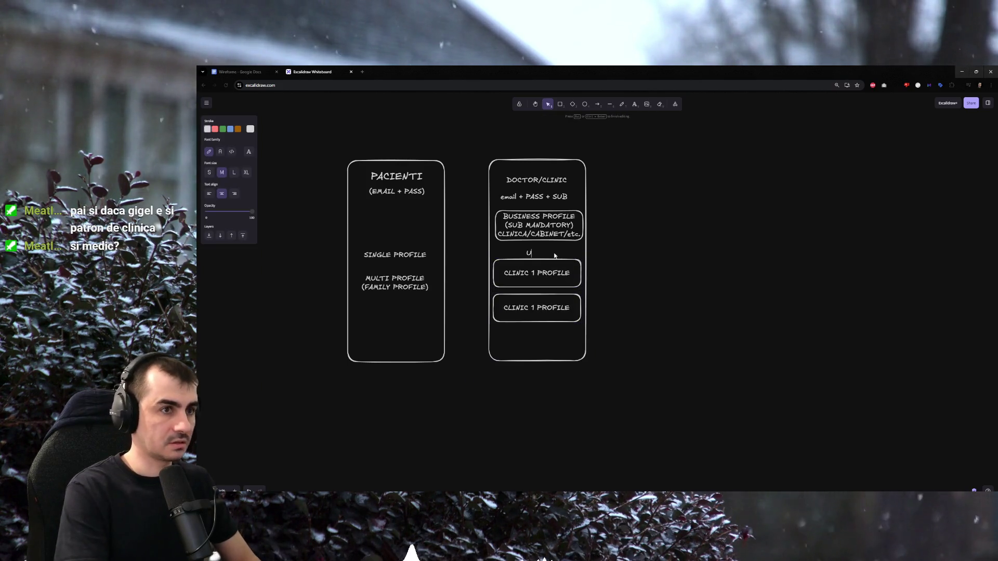
pyautogui.write('TO')
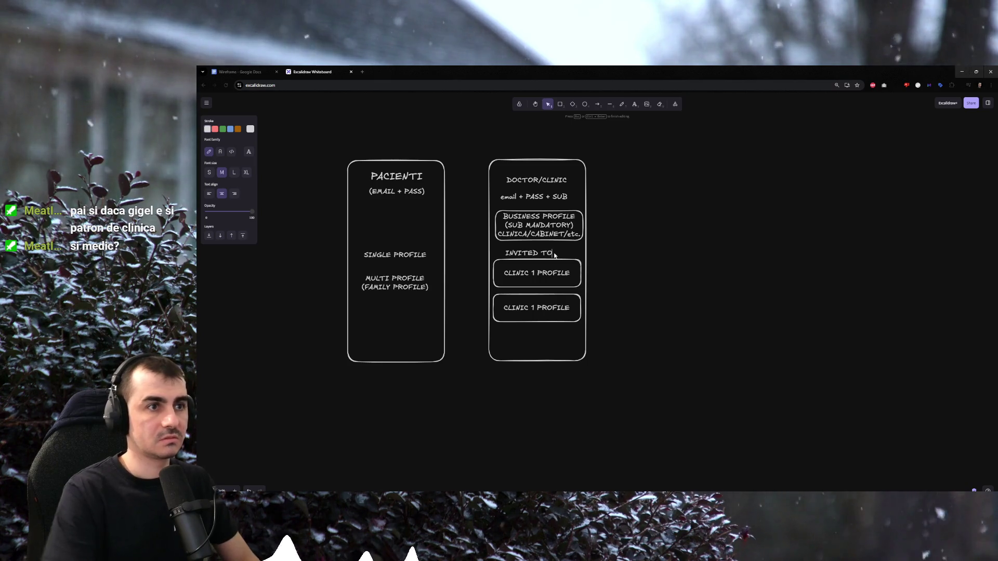
pyautogui.click(647, 272)
pyautogui.moveTo(536, 250); pyautogui.dragTo(541, 249)
pyautogui.click(648, 279)
# Review the business profile label without changing it.
pyautogui.click(546, 227)
pyautogui.doubleClick(546, 226)
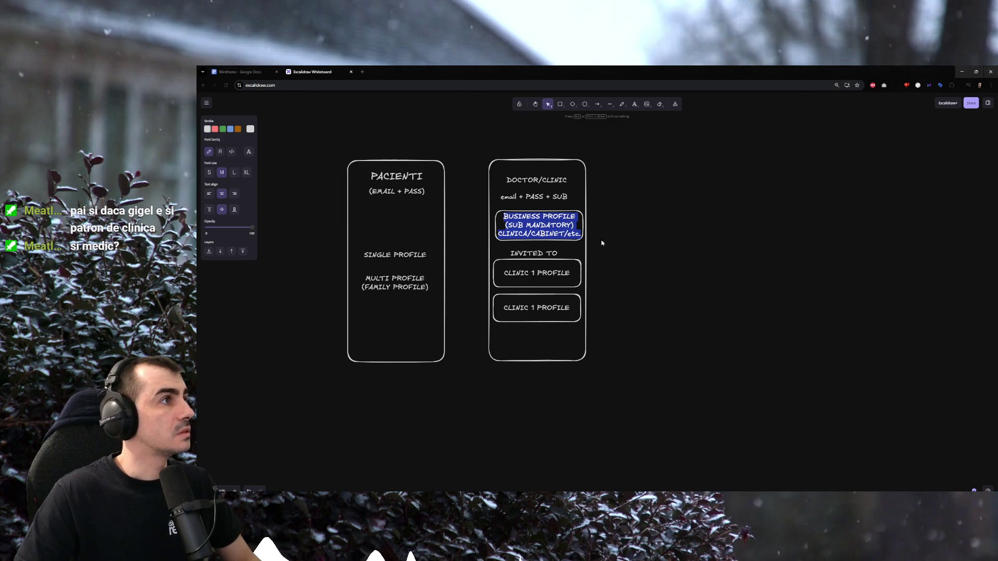
pyautogui.click(670, 237)
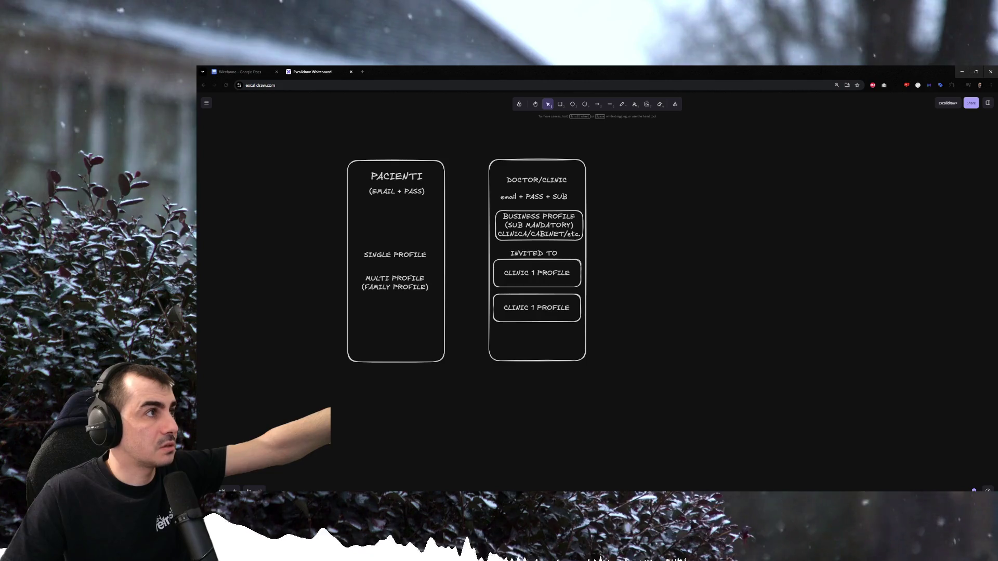
pyautogui.click(628, 244)
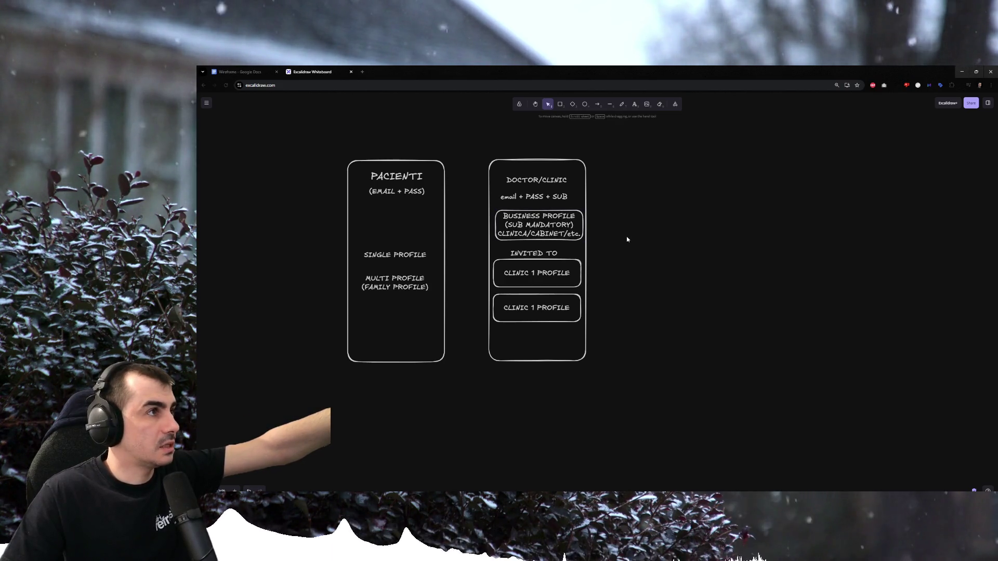
# Nudge INVITED TO and both CLINIC 1 PROFILE boxes down with shift+Down.
pyautogui.moveTo(625, 241); pyautogui.dragTo(468, 330)
pyautogui.hotkey('shift', 'Down')
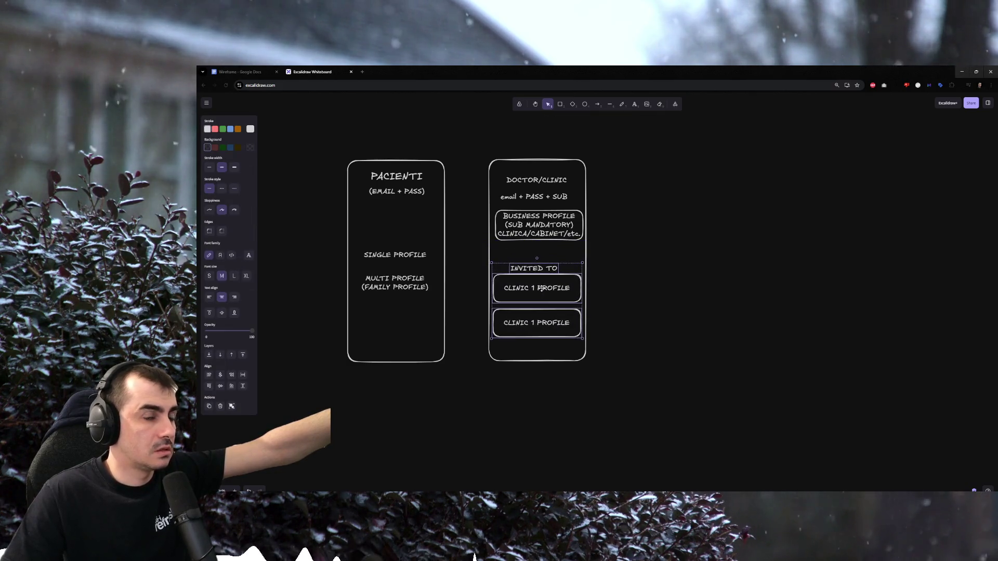
pyautogui.click(629, 272)
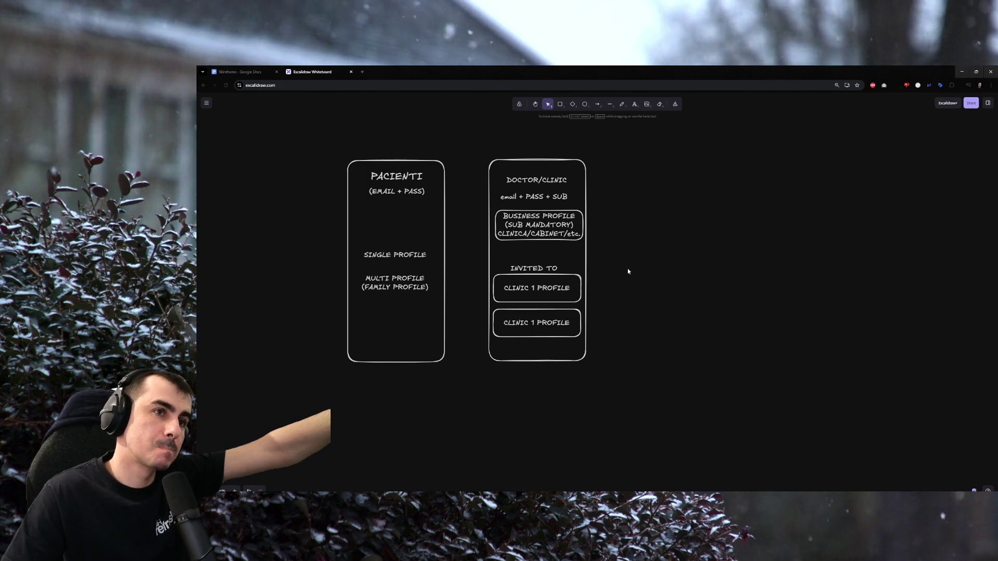
pyautogui.moveTo(627, 268); pyautogui.dragTo(468, 343)
pyautogui.click(628, 303)
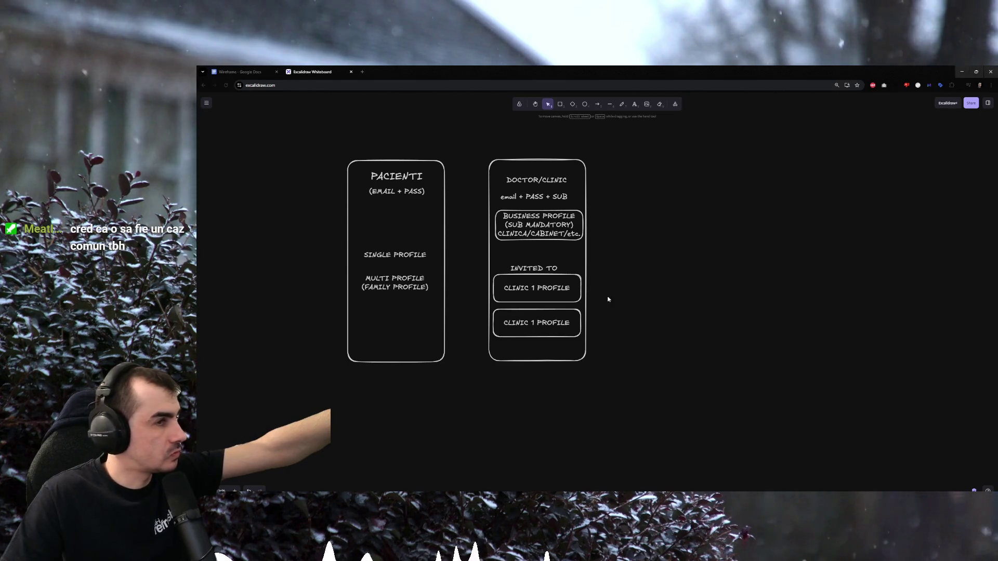
# Draw an arrow rightward out of the business profile box.
pyautogui.moveTo(457, 145)
pyautogui.mouseDown()
pyautogui.moveTo(604, 256)
pyautogui.moveTo(489, 190)
pyautogui.moveTo(461, 151)
pyautogui.moveTo(630, 222)
pyautogui.mouseUp()
pyautogui.click(620, 254)
pyautogui.click(573, 218)
pyautogui.click(618, 218)
pyautogui.press('a')
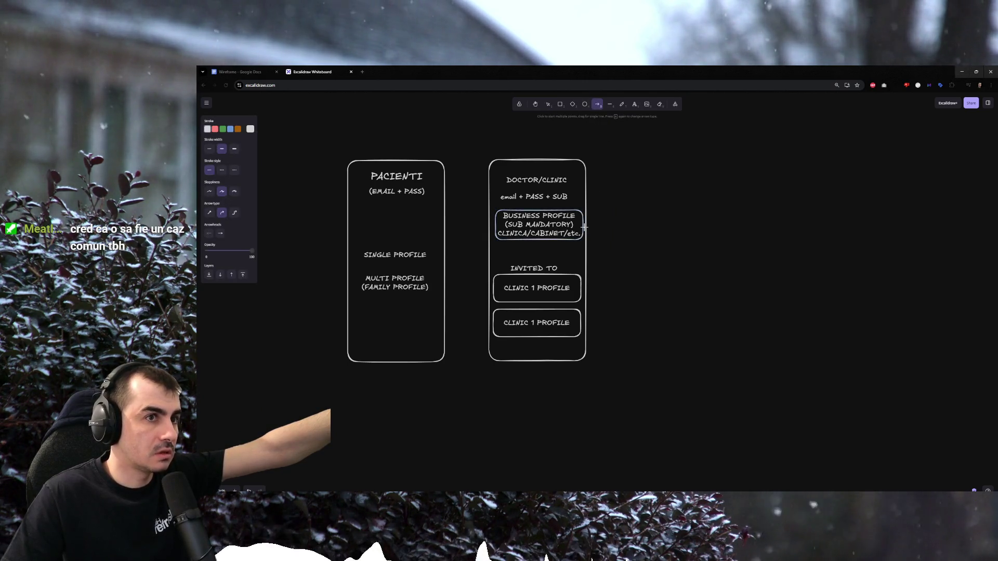
pyautogui.moveTo(586, 230); pyautogui.dragTo(637, 230)
pyautogui.moveTo(634, 232); pyautogui.dragTo(634, 232)
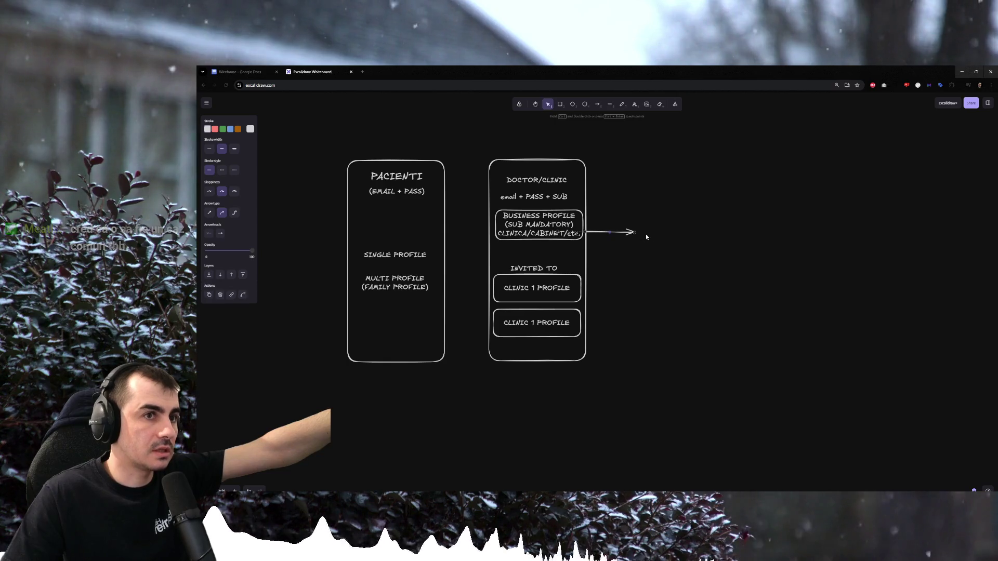
pyautogui.press('Escape')
# Copy an empty phone frame to the arrow's end and title it CABINET/CLINICA/ETC.
pyautogui.click(576, 161)
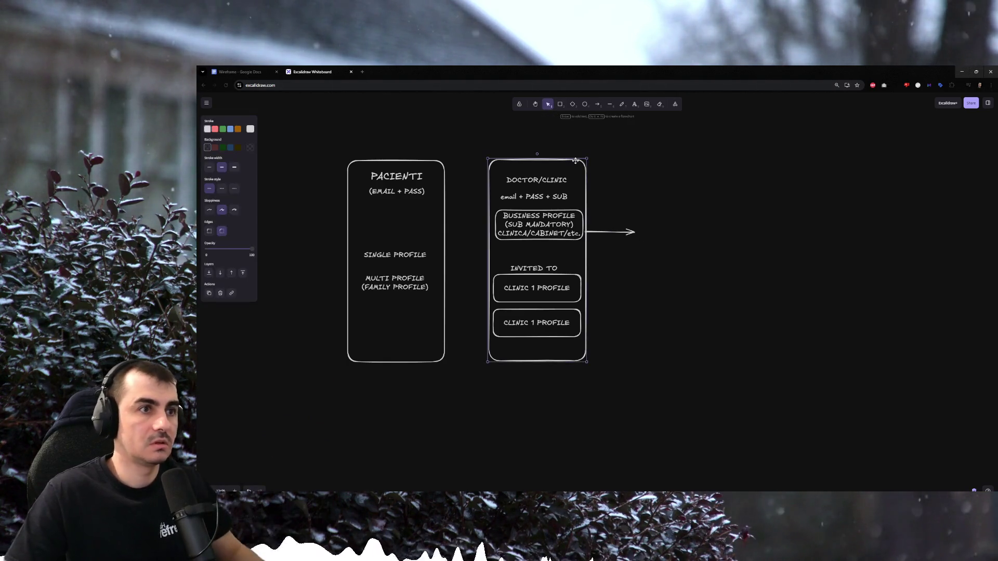
pyautogui.keyDown('alt'); pyautogui.moveTo(579, 257); pyautogui.dragTo(726, 252); pyautogui.keyUp('alt')
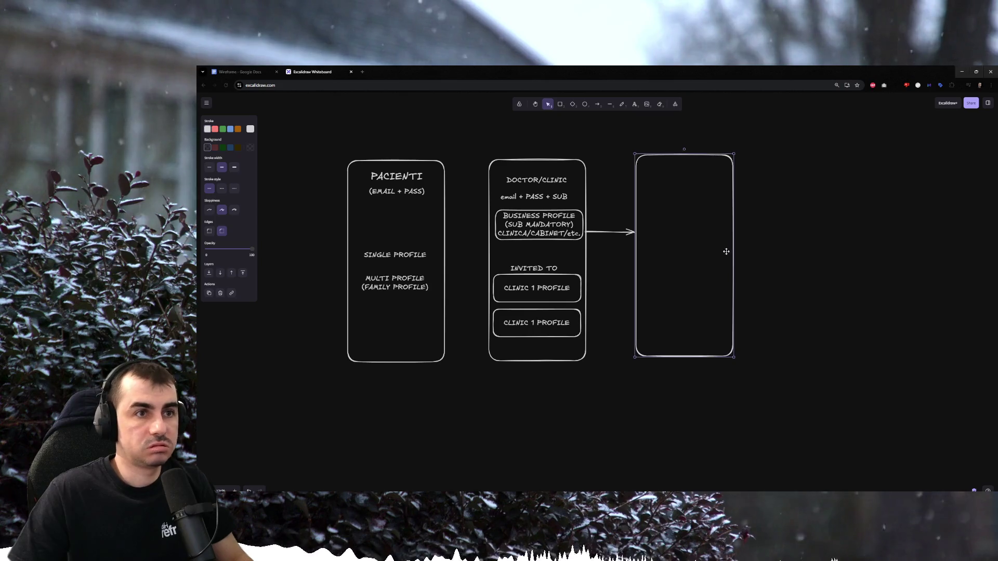
pyautogui.doubleClick(663, 166)
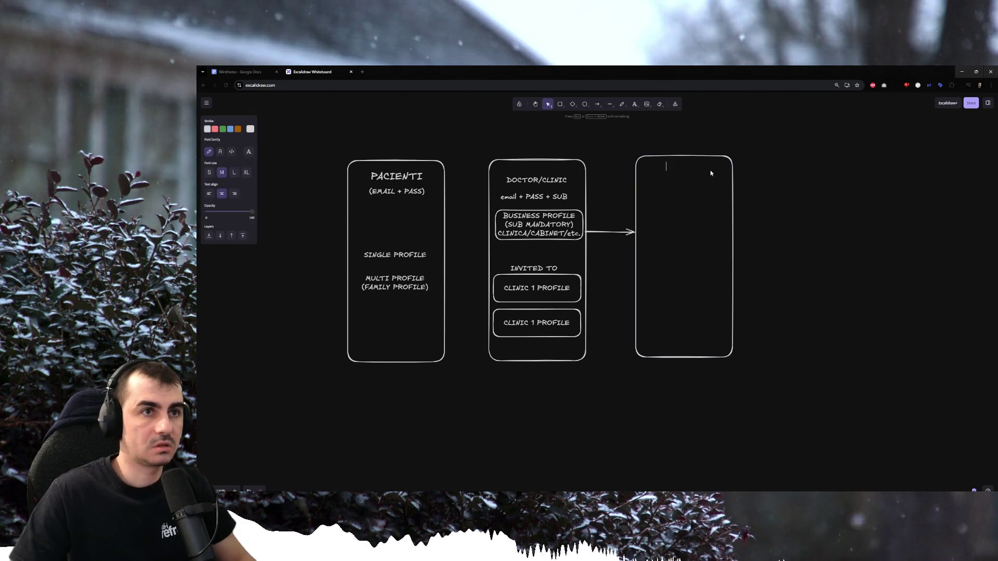
pyautogui.write('CABINET/CLINICA/ETC')
pyautogui.press('Escape')
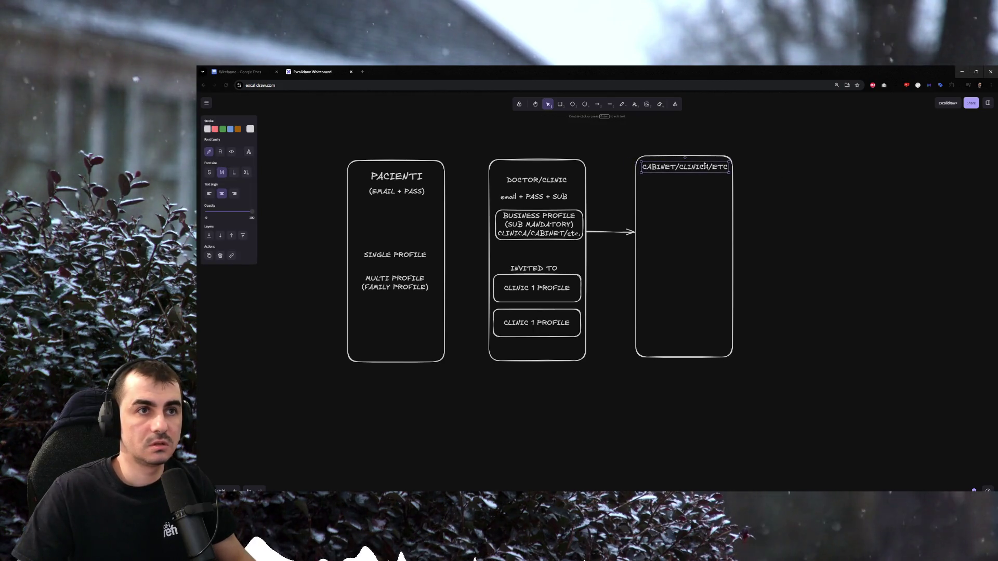
pyautogui.click(647, 182)
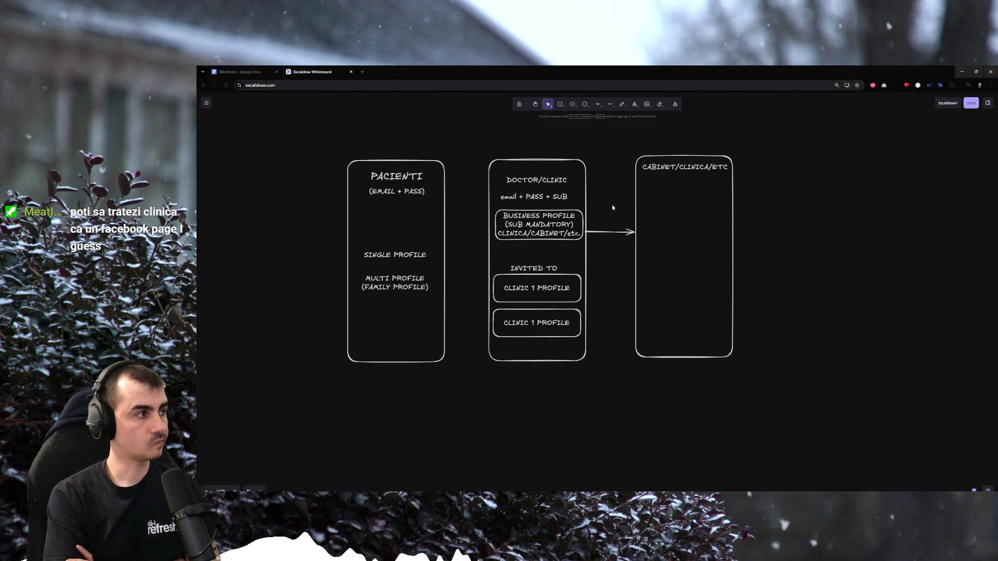
pyautogui.moveTo(467, 162); pyautogui.dragTo(602, 373)
pyautogui.click(607, 374)
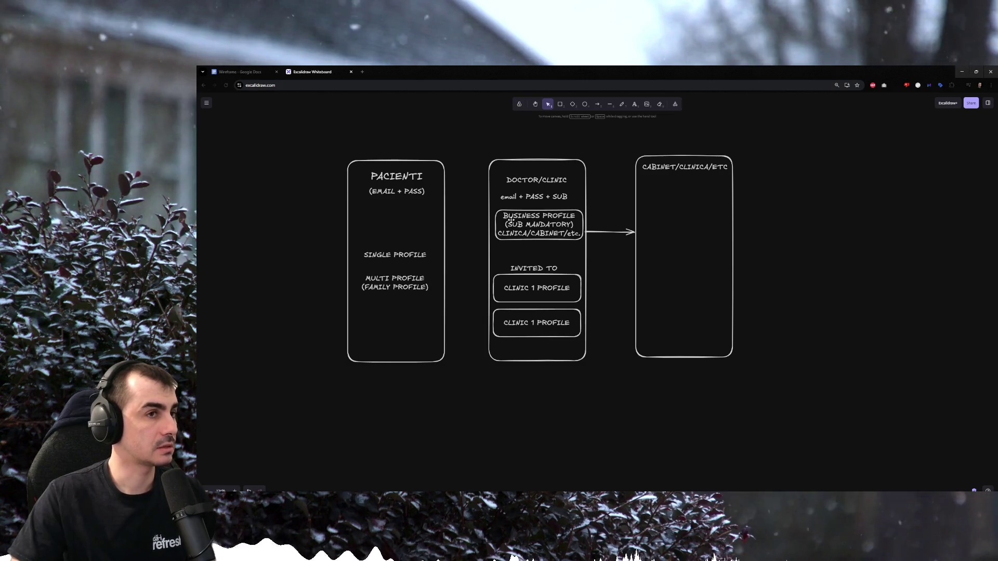
pyautogui.click(548, 224)
pyautogui.doubleClick(548, 225)
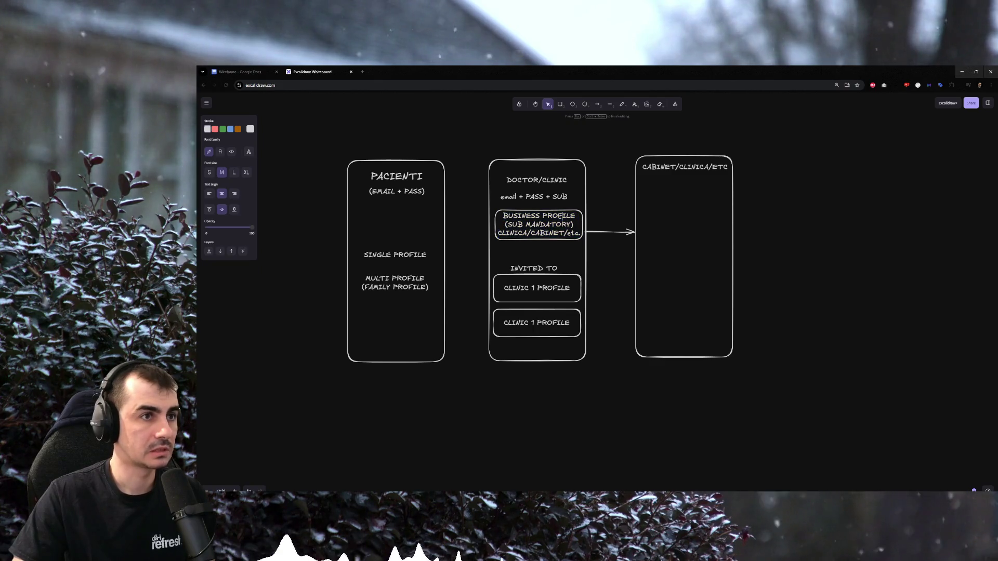
pyautogui.click(618, 206)
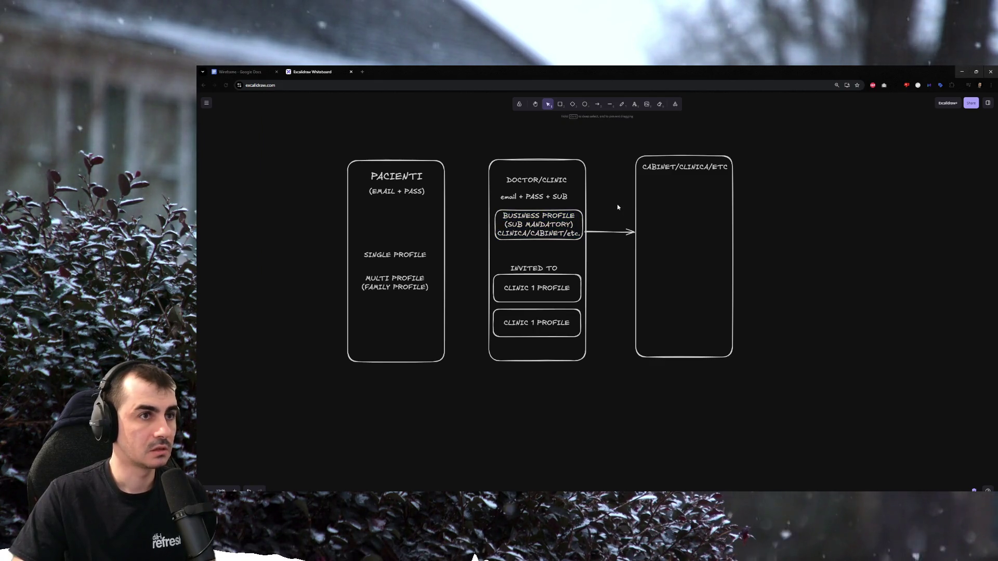
pyautogui.doubleClick(697, 168)
pyautogui.click(783, 188)
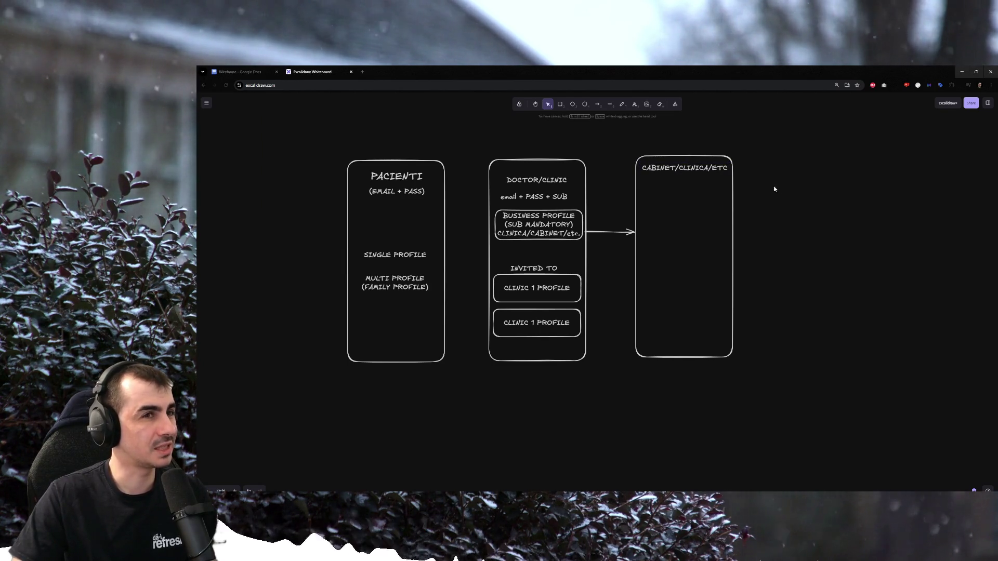
pyautogui.doubleClick(538, 225)
pyautogui.click(499, 227)
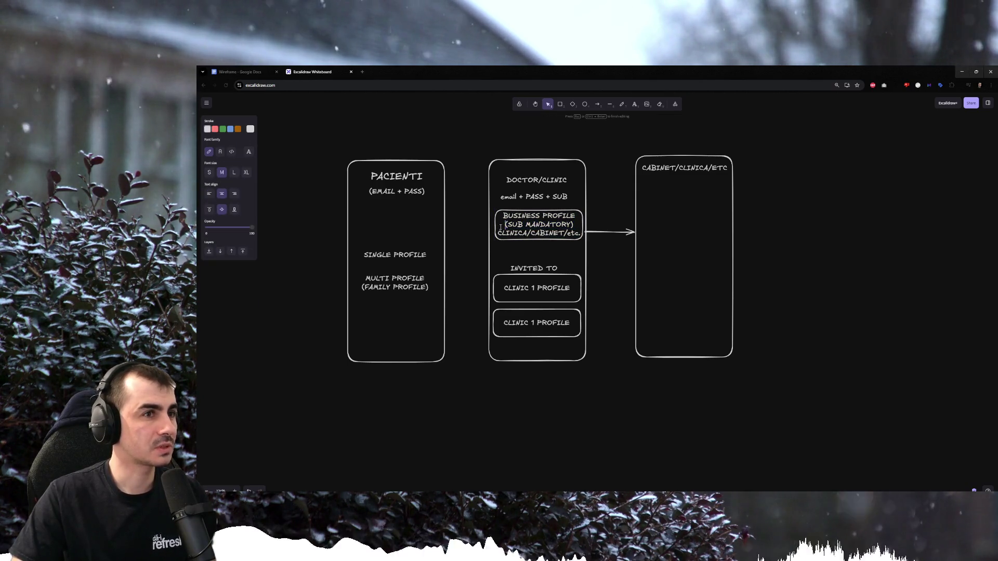
pyautogui.click(599, 216)
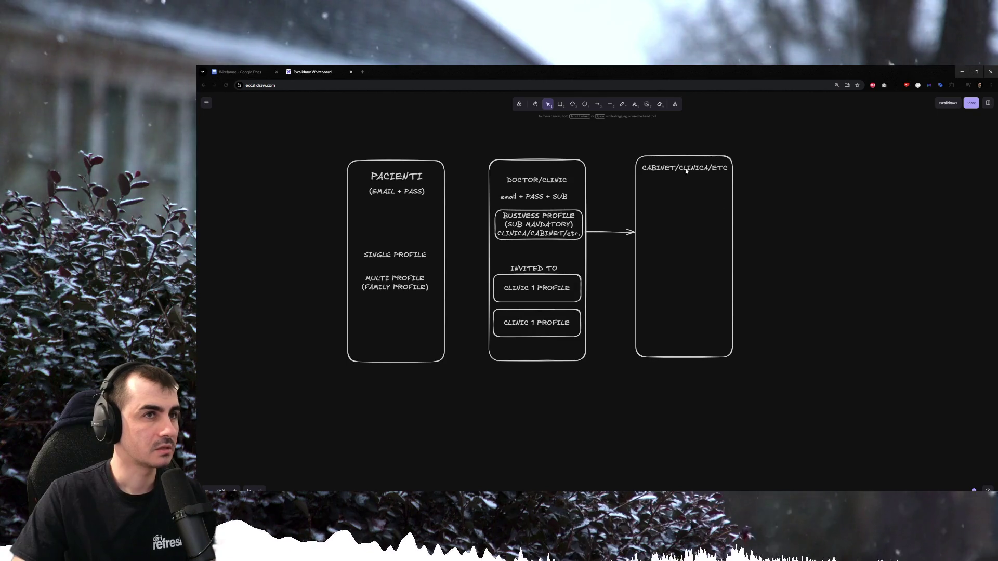
pyautogui.click(634, 105)
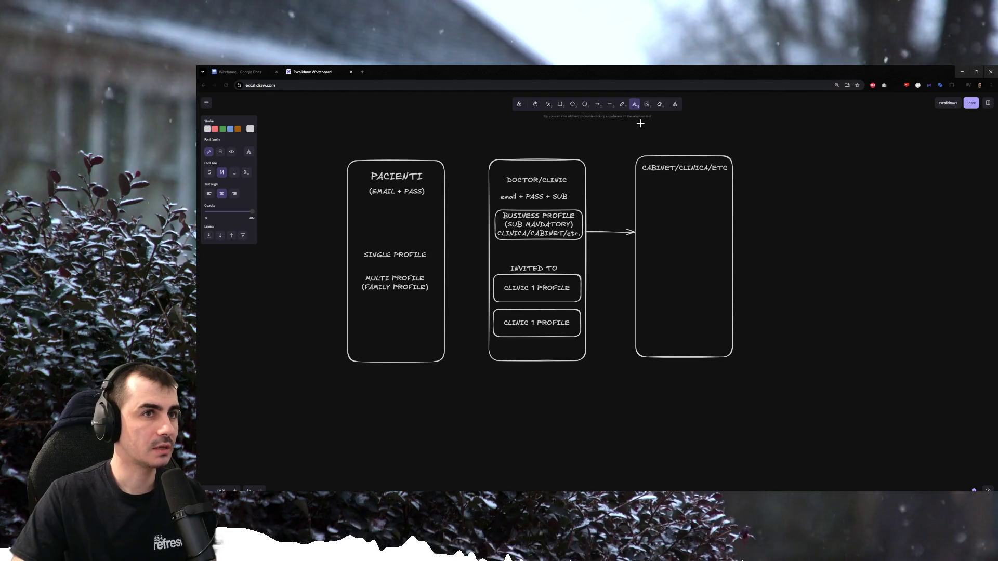
pyautogui.click(656, 192)
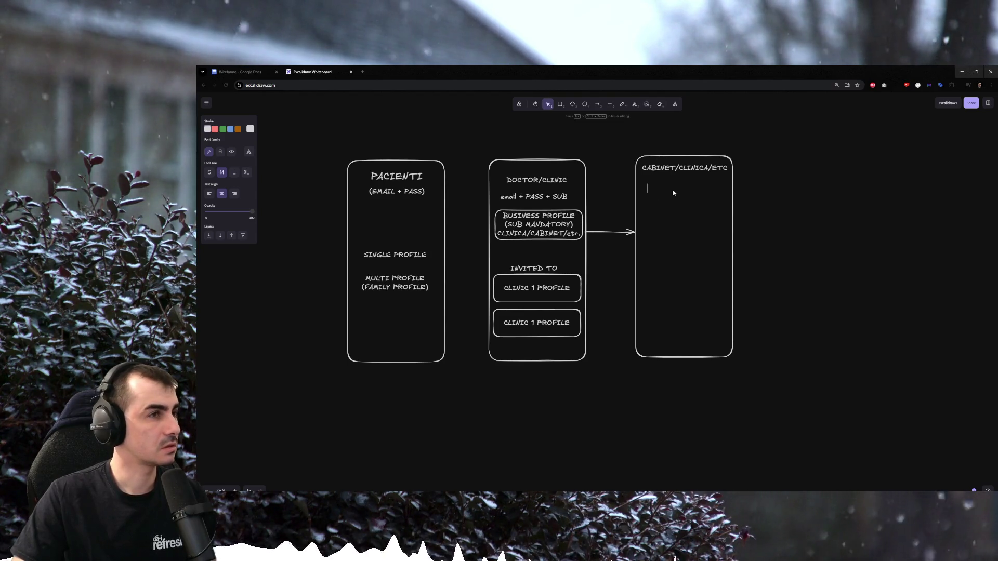
pyautogui.press('Escape')
pyautogui.moveTo(473, 151); pyautogui.dragTo(592, 263)
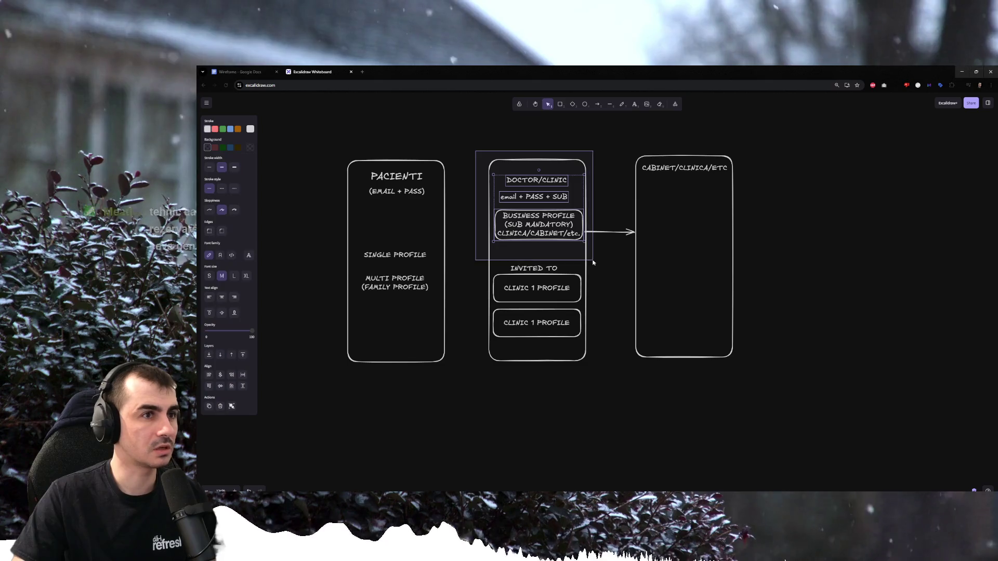
pyautogui.click(736, 241)
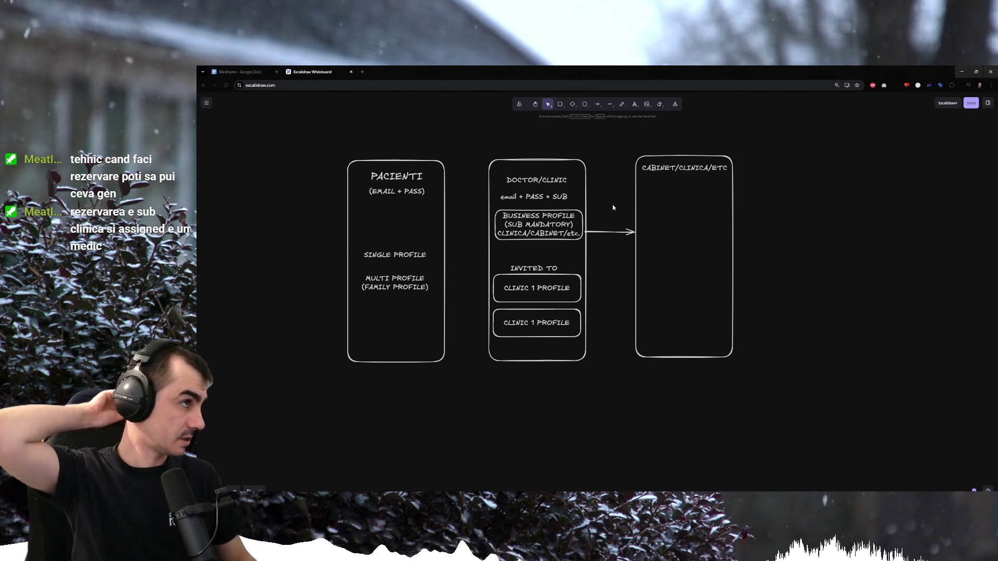
pyautogui.click(636, 204)
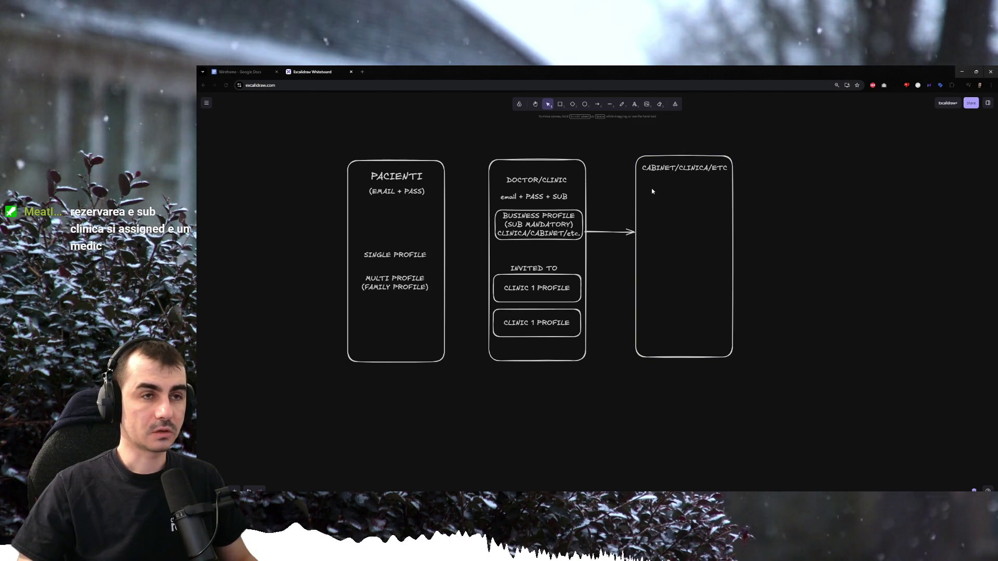
pyautogui.hscroll(3, 592, 199)
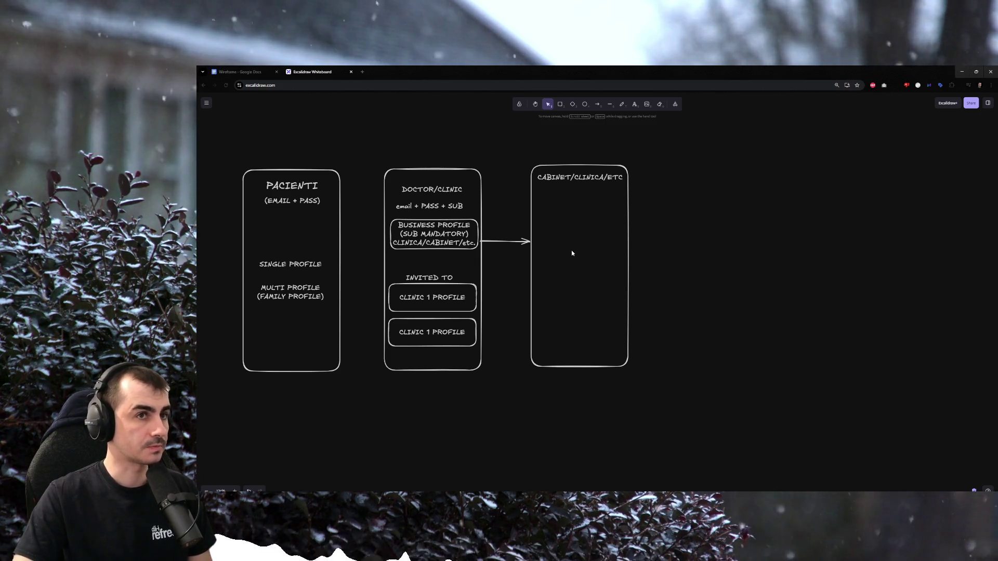
pyautogui.click(581, 177)
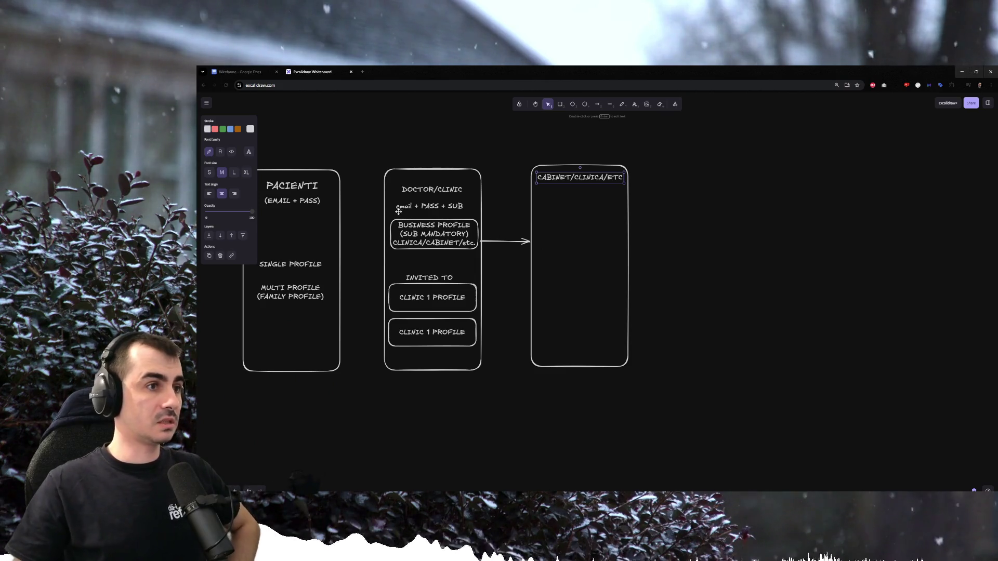
# Add a SUBSCRIPTION TIER line under the CABINET/CLINICA/ETC title and start a FEATURES label beneath it.
pyautogui.moveTo(365, 212); pyautogui.dragTo(500, 254)
pyautogui.click(504, 270)
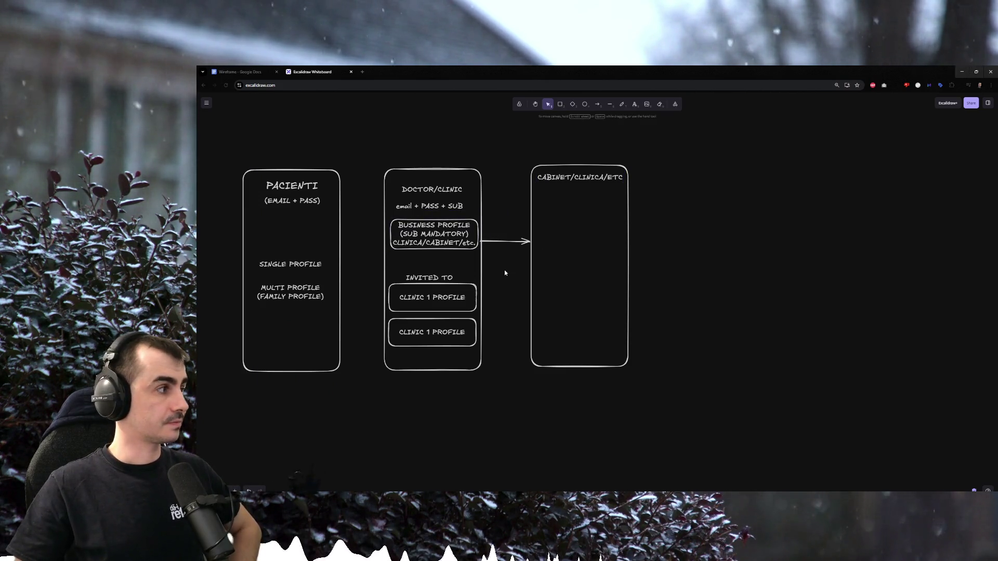
pyautogui.click(462, 233)
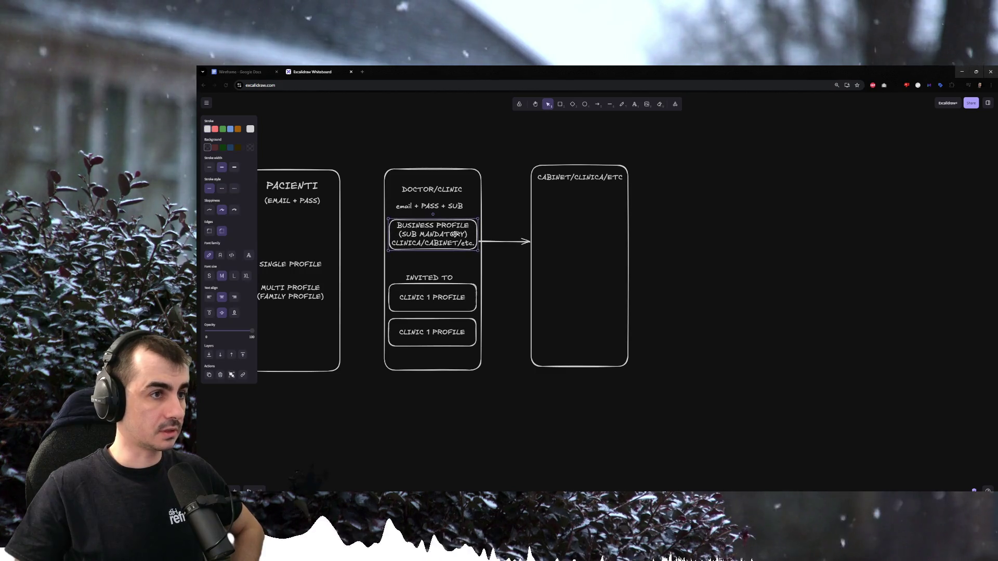
pyautogui.click(510, 212)
pyautogui.click(466, 234)
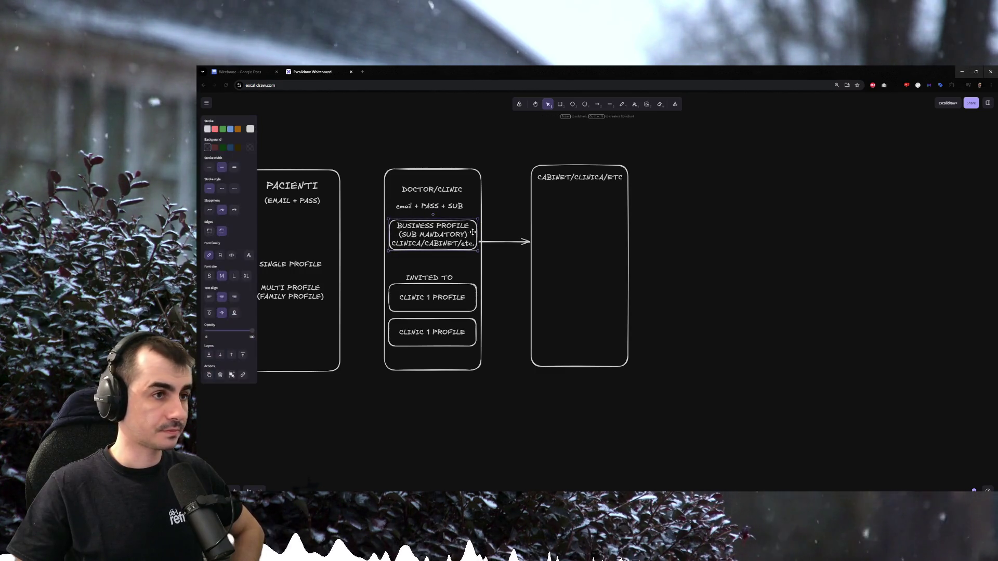
pyautogui.doubleClick(553, 198)
pyautogui.write('SUBSCRIPT')
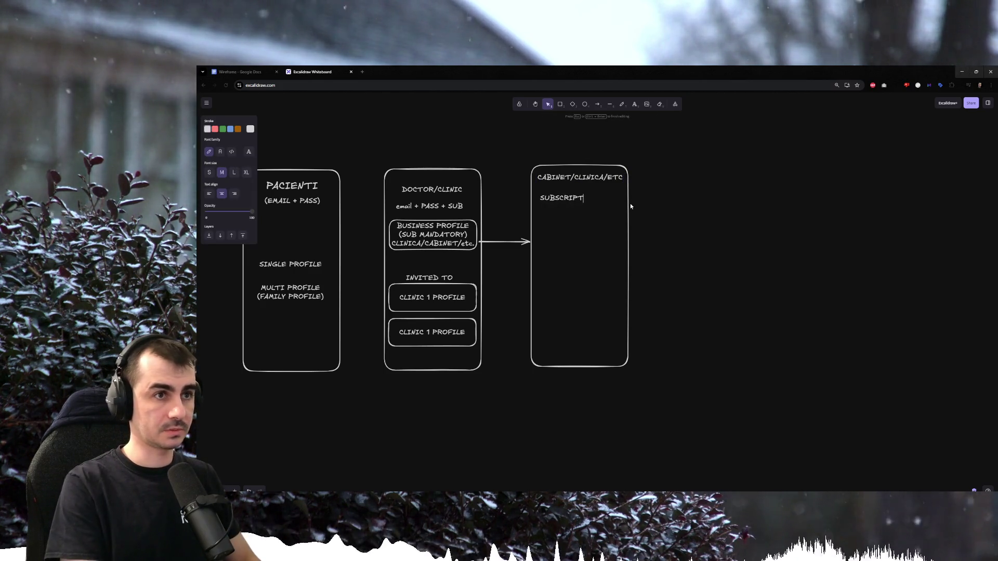
pyautogui.write('ION TIER')
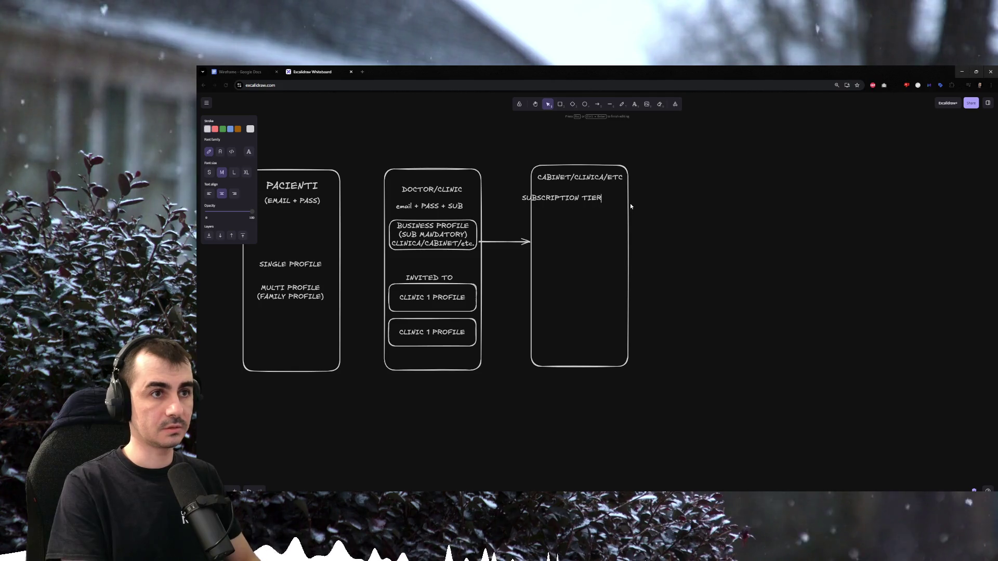
pyautogui.press('Escape')
pyautogui.click(547, 229)
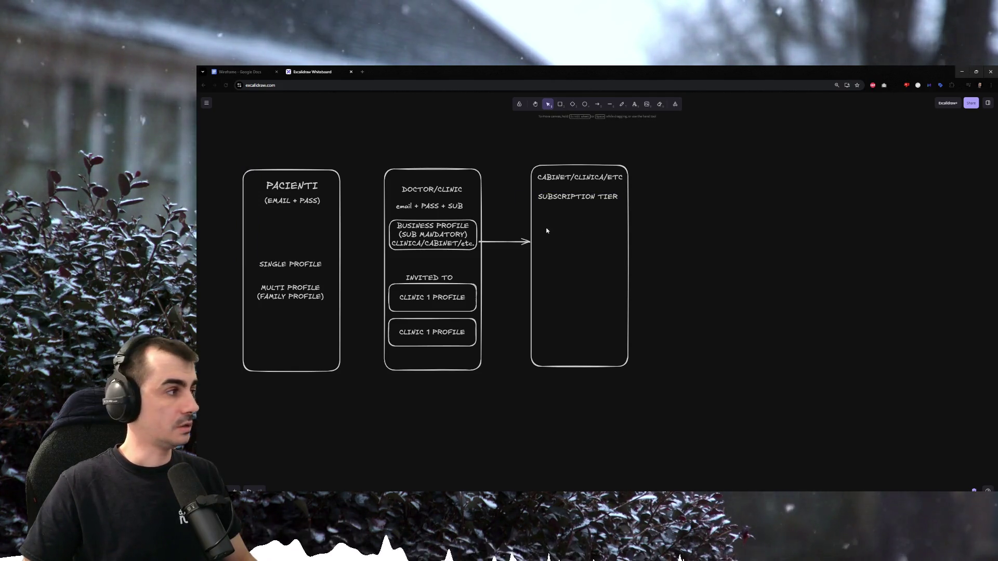
pyautogui.doubleClick(557, 215)
pyautogui.write('FEATURES')
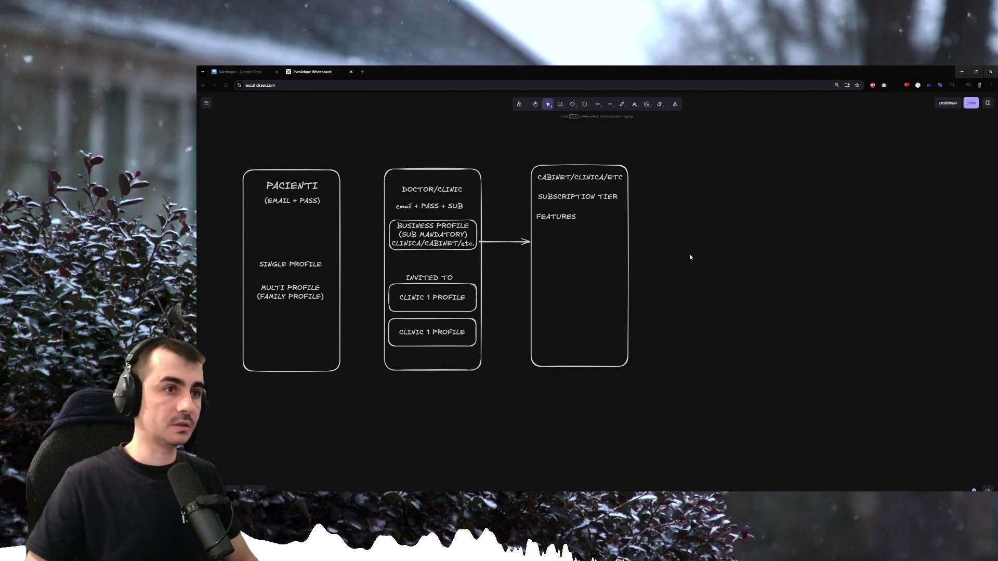
# Centre FEATURES and list + Invite others, + Specializari, + Detalii Cabinet/etc (pagina publica).
pyautogui.press('Escape')
pyautogui.moveTo(575, 218); pyautogui.dragTo(592, 220)
pyautogui.press('Return')
pyautogui.click(594, 219)
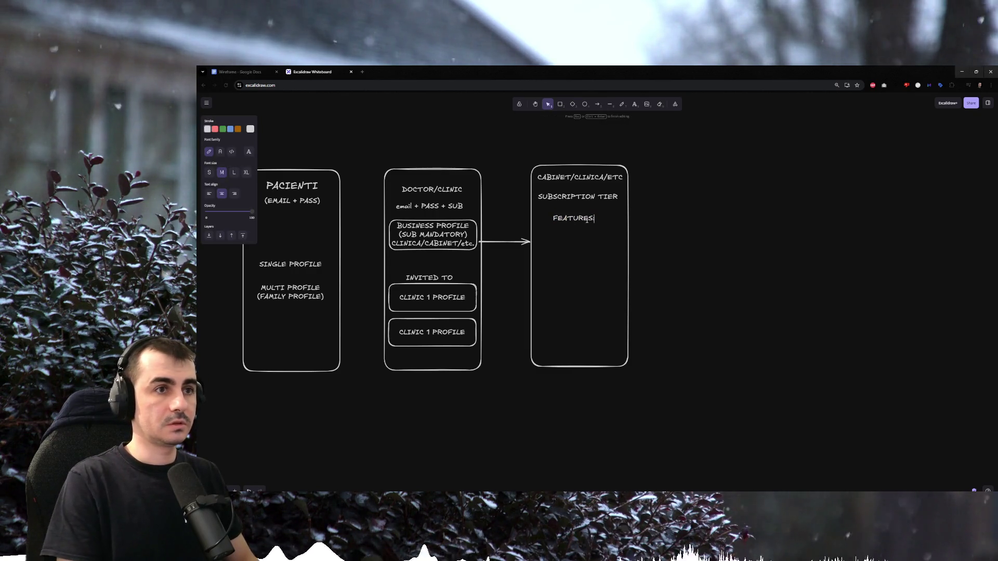
pyautogui.write('+ ')
pyautogui.write('Invite others')
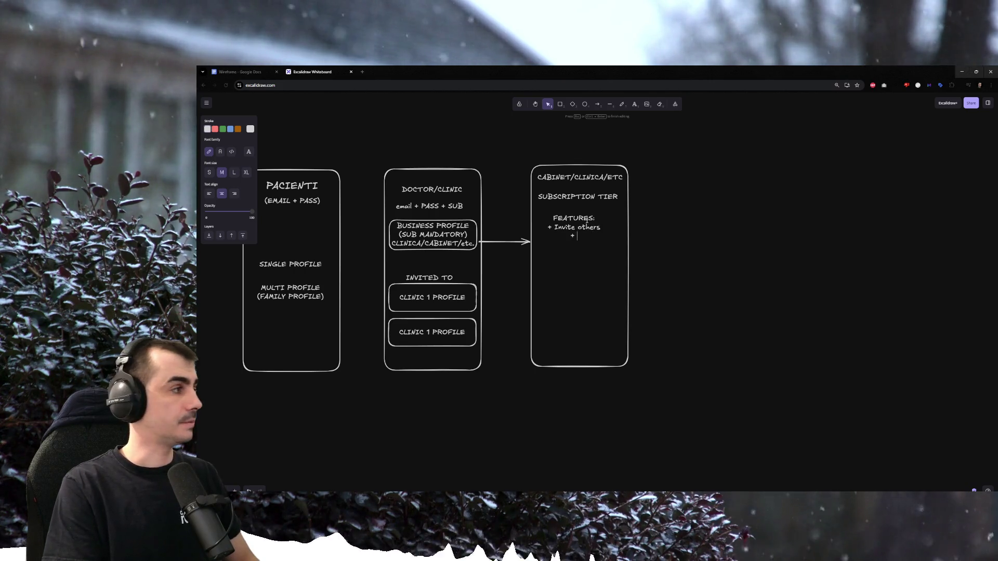
pyautogui.write(' C')
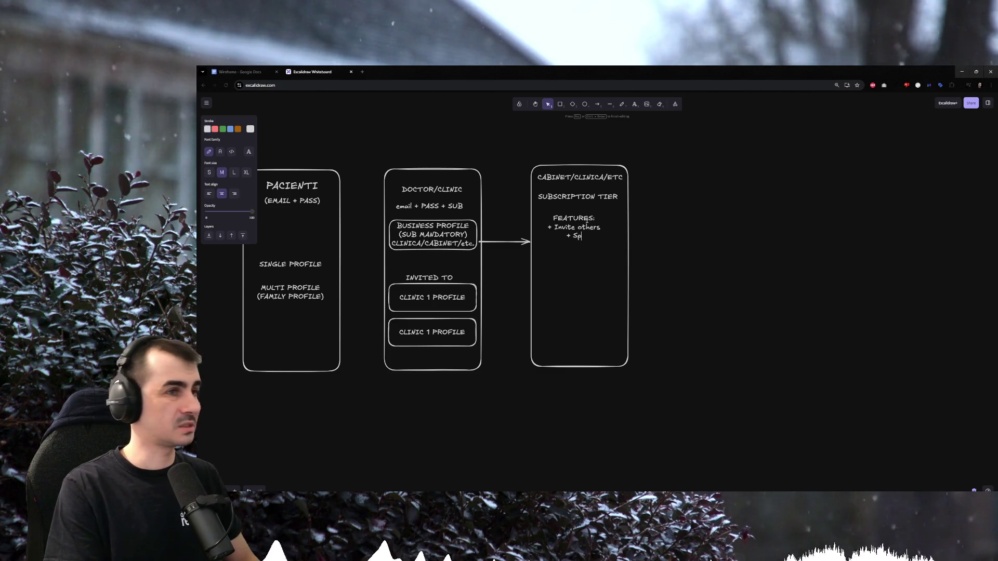
pyautogui.write('ri')
pyautogui.press('Return')
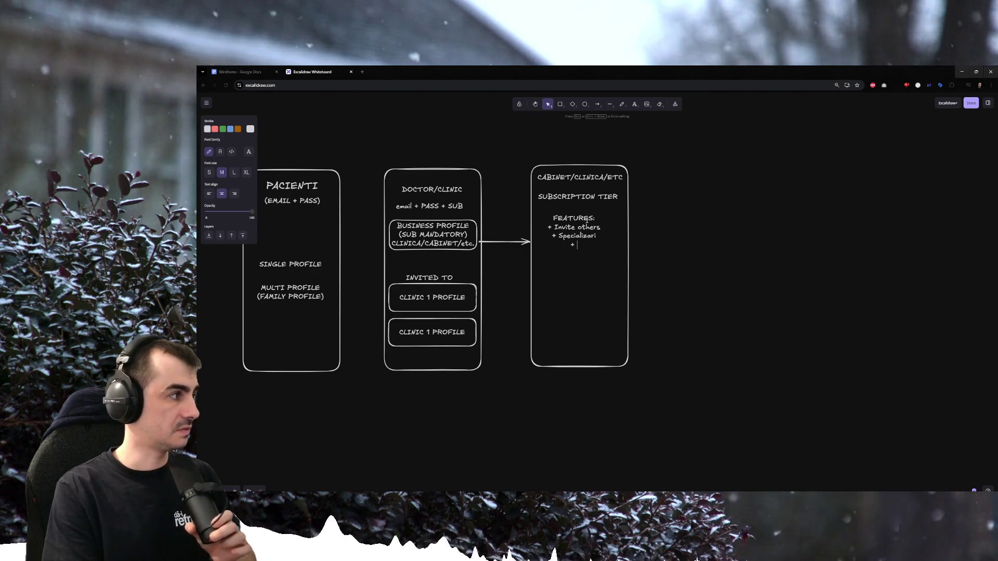
pyautogui.write('Detalii Cabinet/etc')
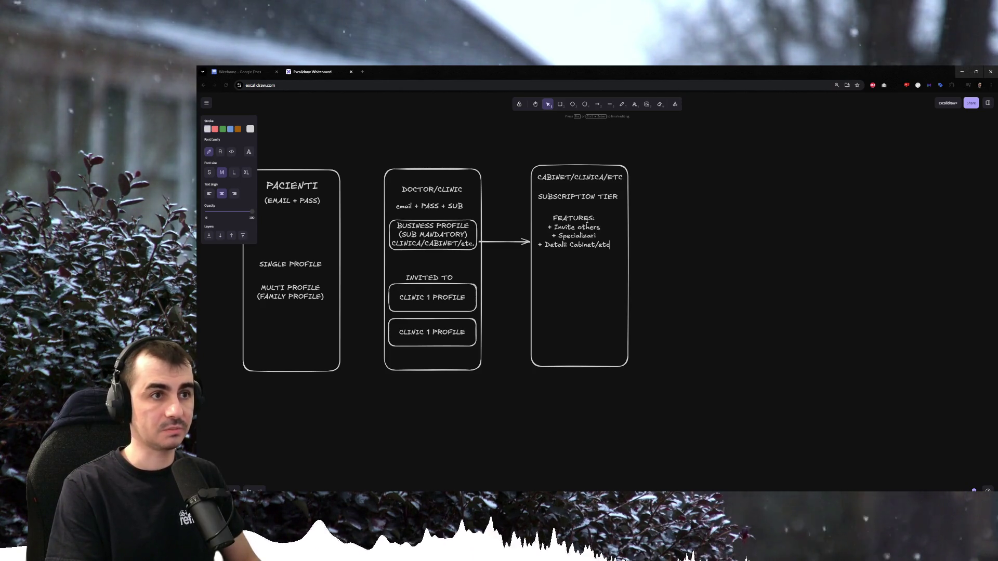
pyautogui.press('Return')
pyautogui.write('(pagina publica')
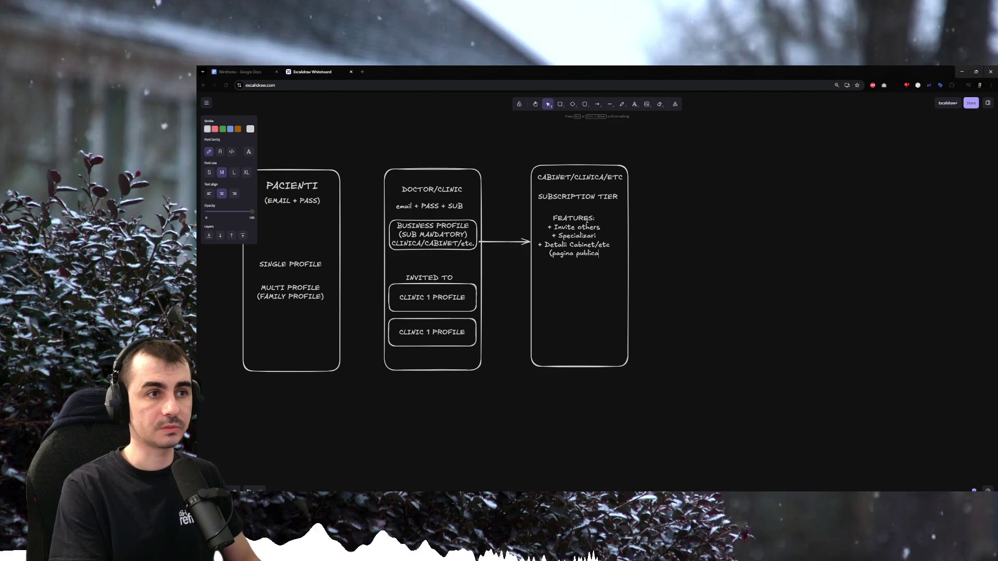
pyautogui.write(')')
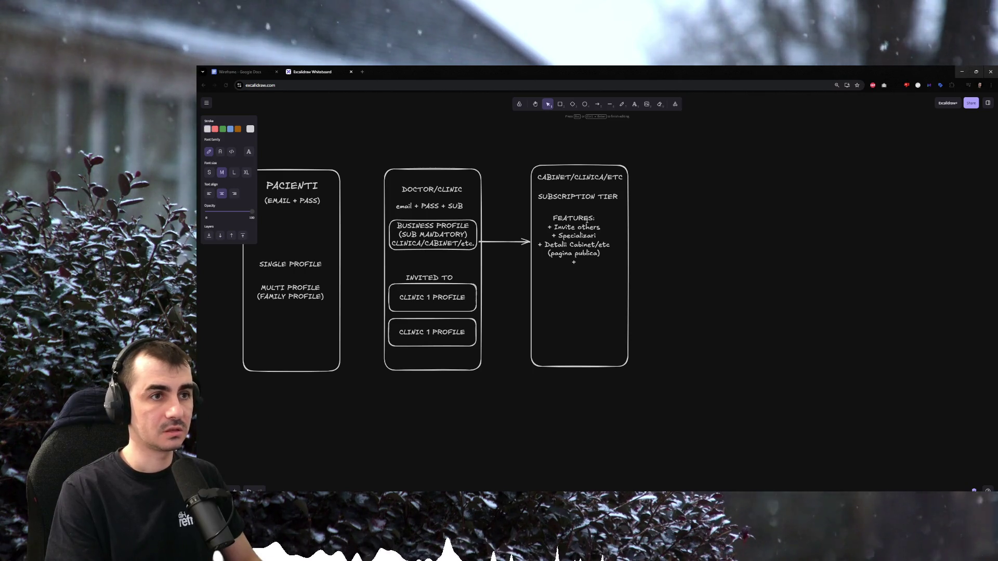
pyautogui.write('management')
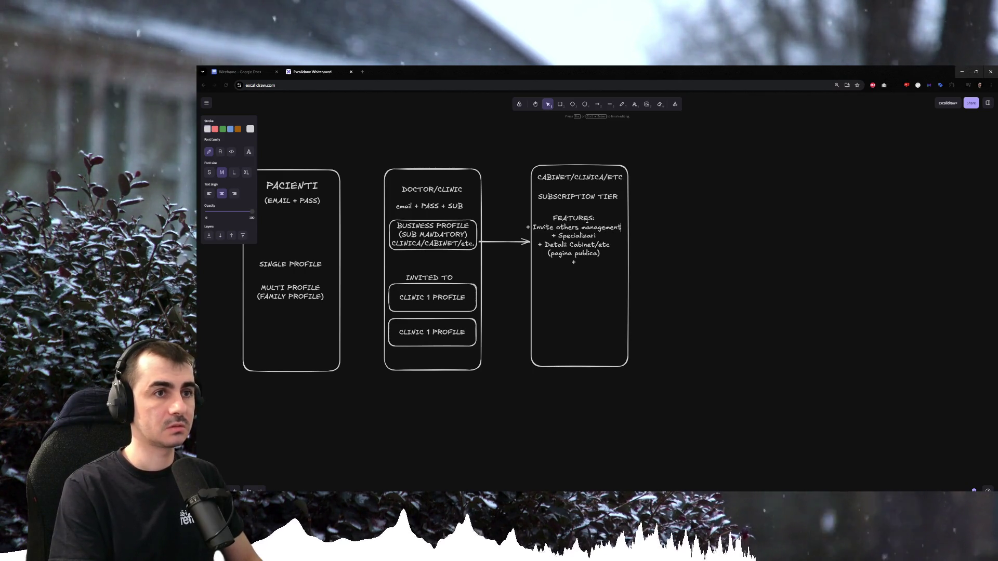
# Add + Analytics and + lista doctori to the features list, correcting the mistyped lines.
pyautogui.press('BackSpace')
pyautogui.press('BackSpace')
pyautogui.press('BackSpace')
pyautogui.press('BackSpace')
pyautogui.press('BackSpace')
pyautogui.press('BackSpace')
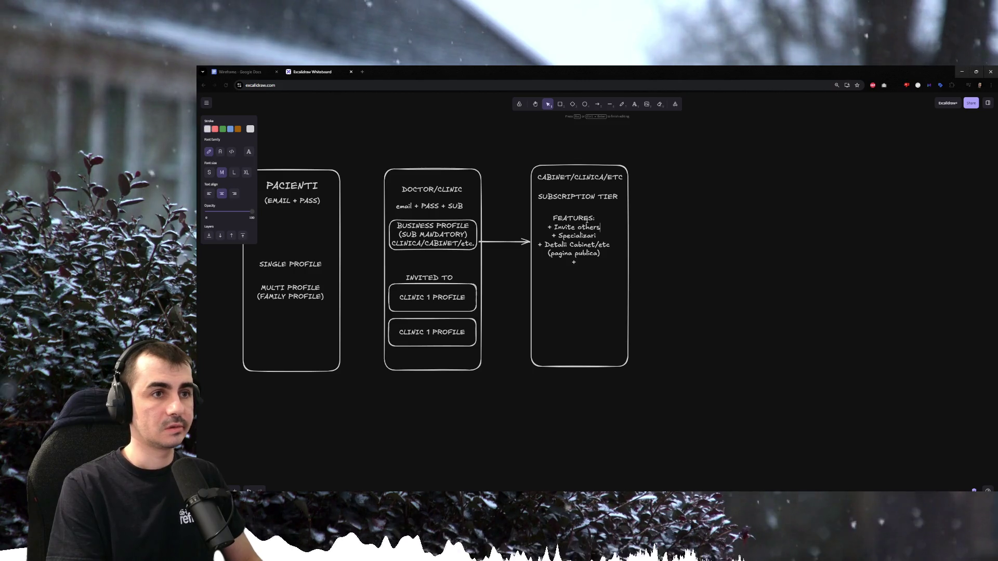
pyautogui.write(' Analytics')
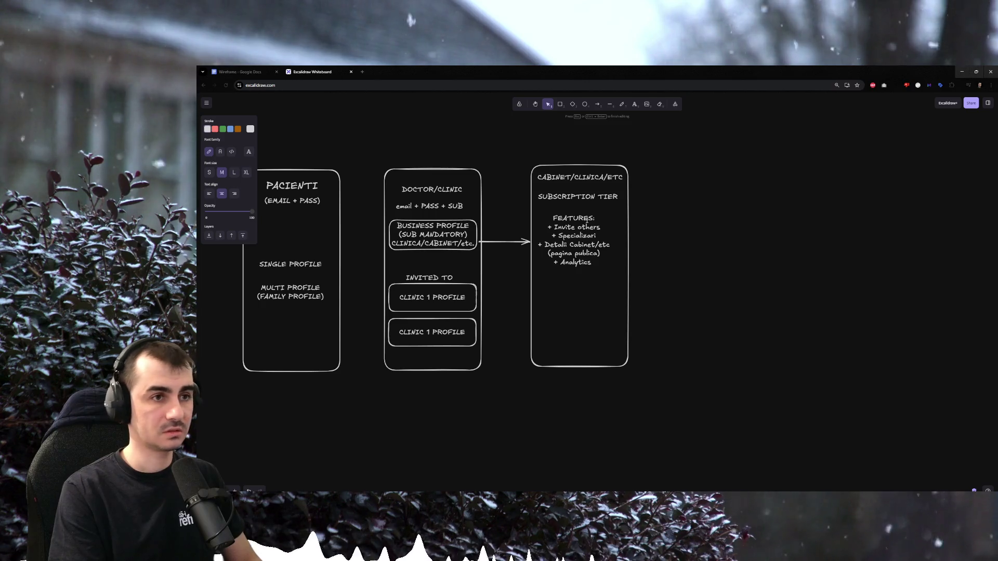
pyautogui.press('Return')
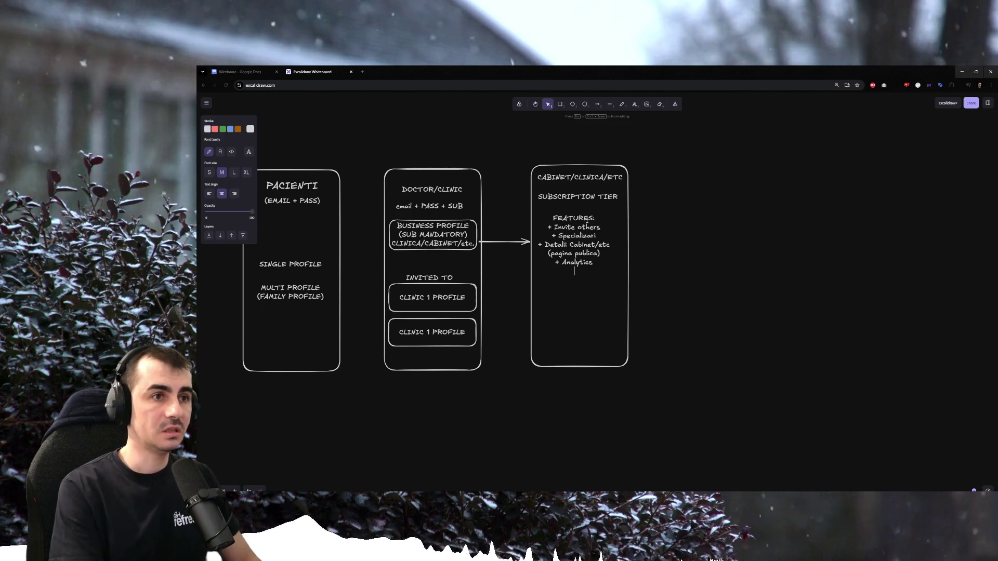
pyautogui.write('progra')
pyautogui.press('BackSpace')
pyautogui.press('BackSpace')
pyautogui.press('BackSpace')
pyautogui.press('BackSpace')
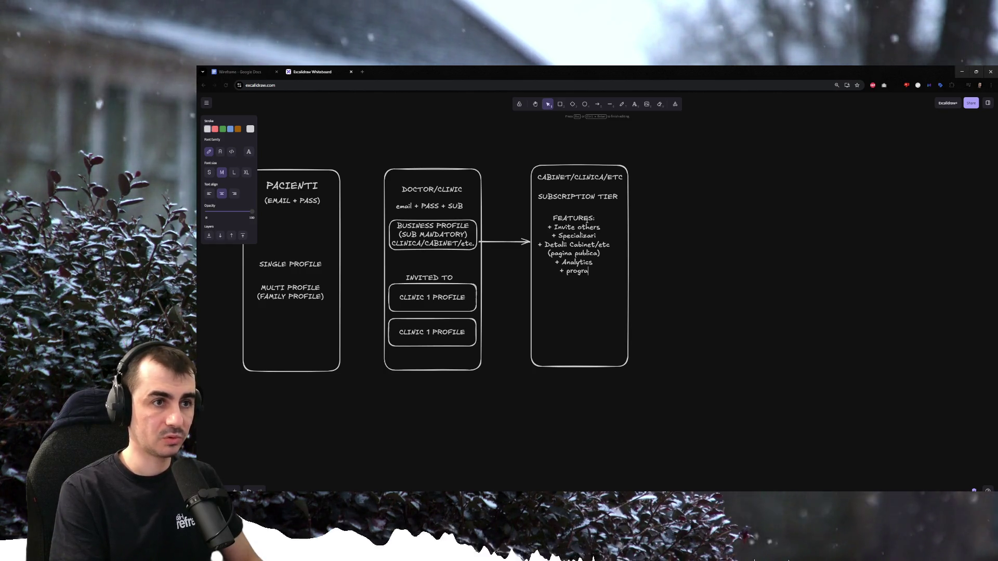
pyautogui.press('BackSpace')
pyautogui.press('BackSpace')
pyautogui.press('BackSpace')
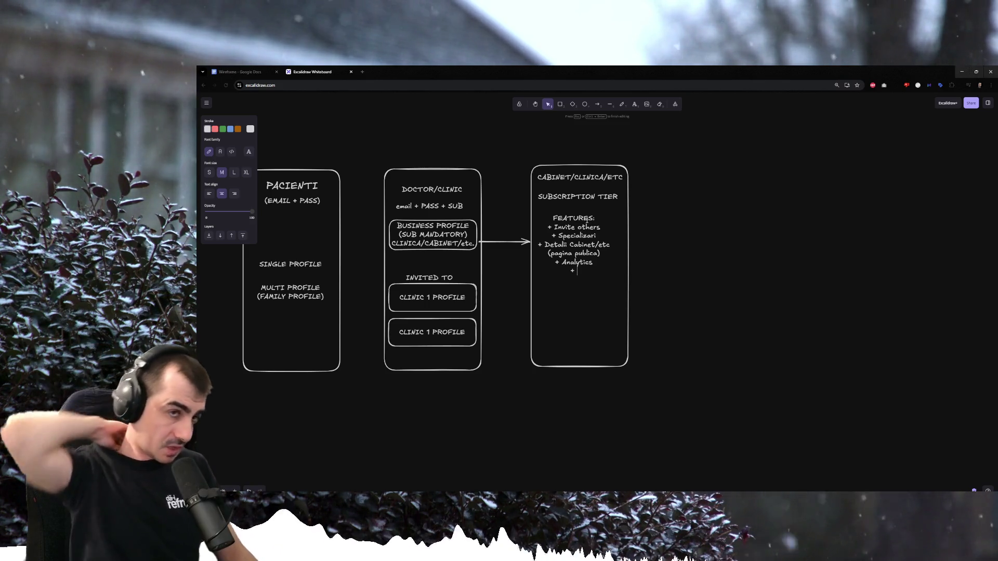
pyautogui.write('list')
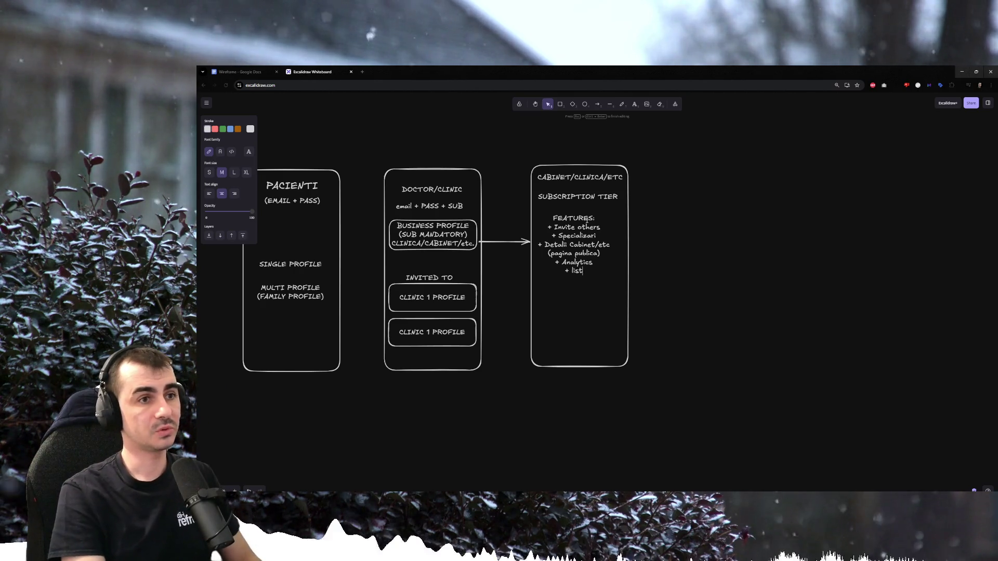
pyautogui.write('a doctori')
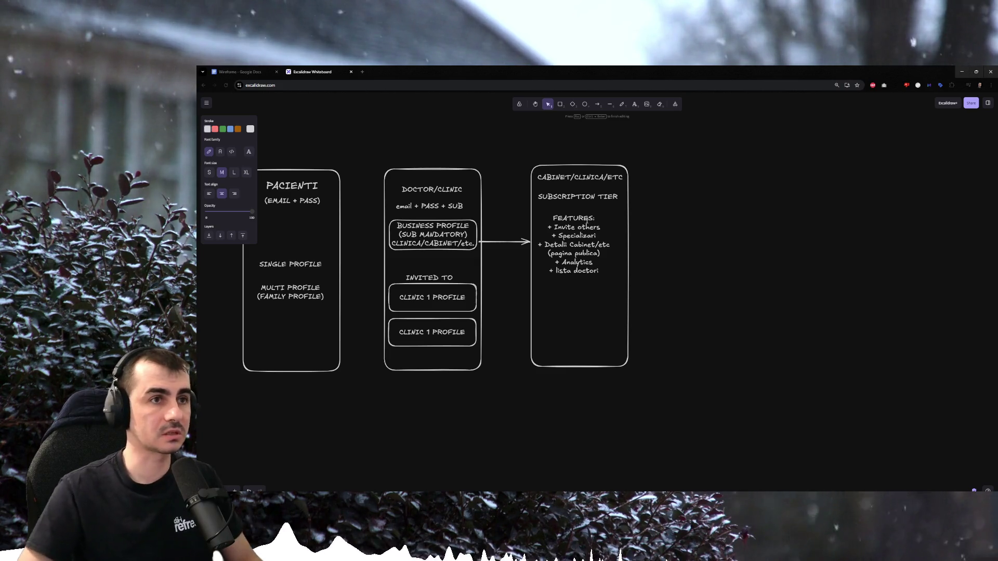
pyautogui.click(691, 203)
pyautogui.moveTo(495, 139); pyautogui.dragTo(689, 352)
pyautogui.click(676, 352)
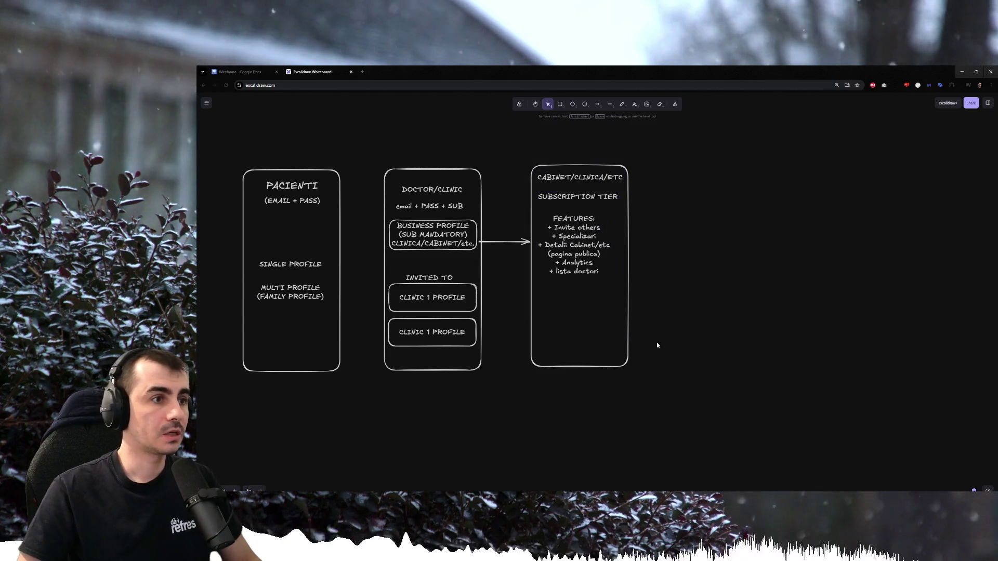
# Trim the DOCTOR/CLINIC credentials line from 'email + PASS + SUB' to 'email + PASS'.
pyautogui.click(414, 243)
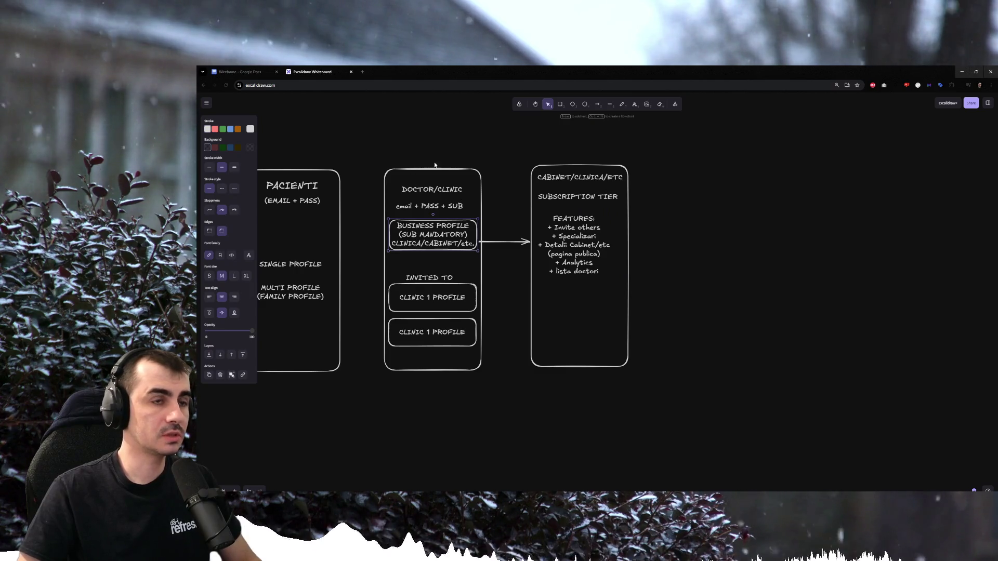
pyautogui.doubleClick(430, 209)
pyautogui.doubleClick(403, 206)
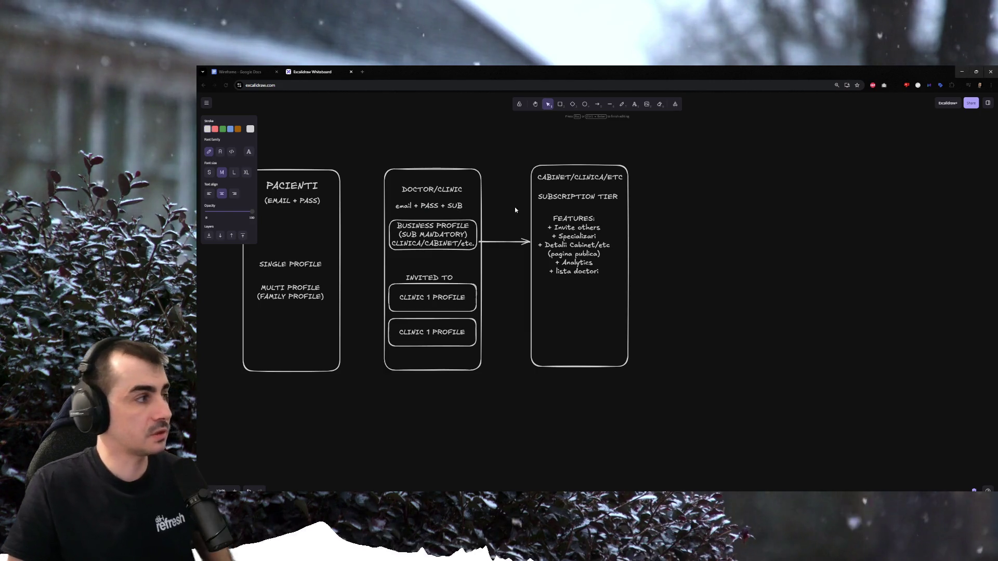
pyautogui.click(443, 206)
pyautogui.moveTo(443, 206); pyautogui.dragTo(473, 206)
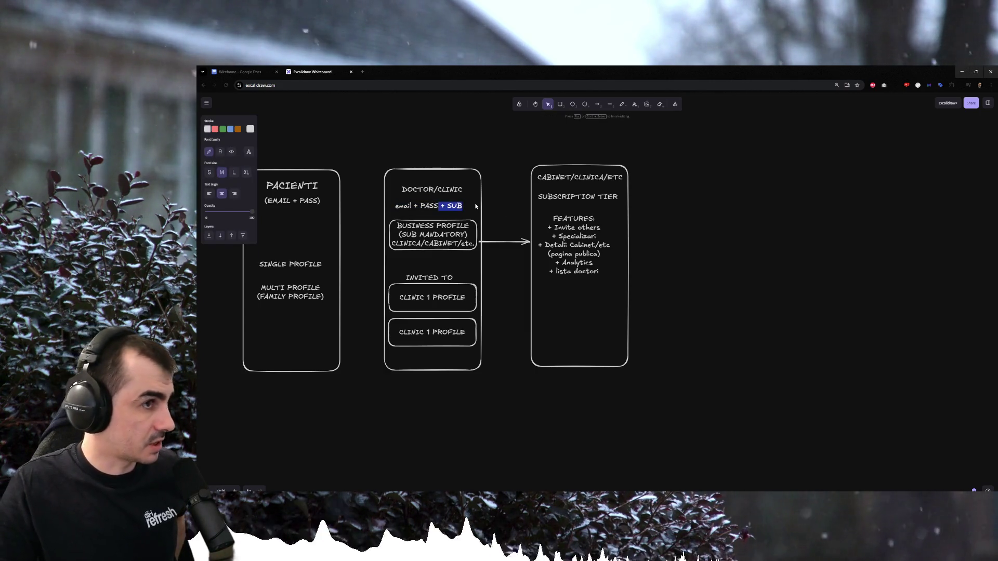
pyautogui.press('BackSpace')
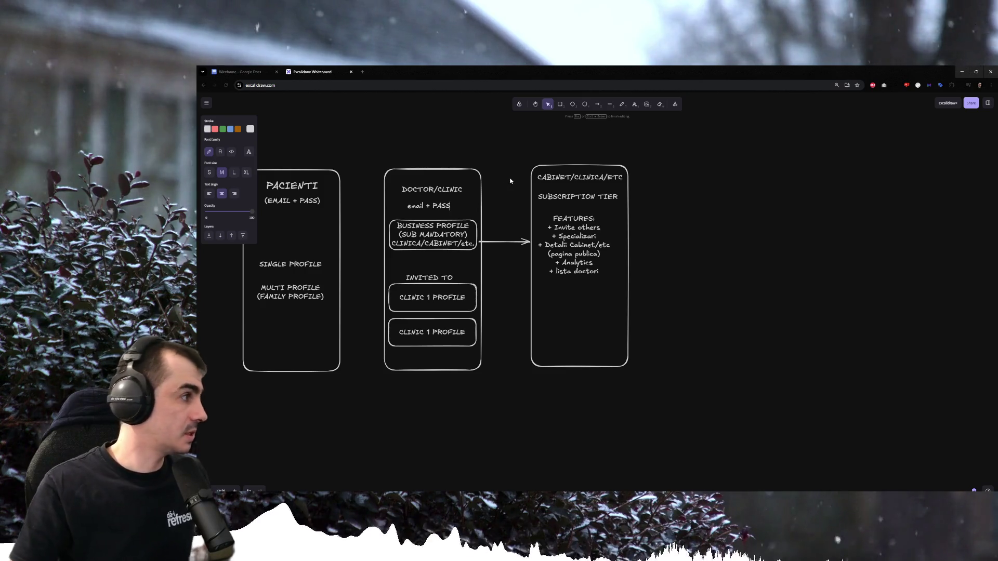
pyautogui.click(511, 167)
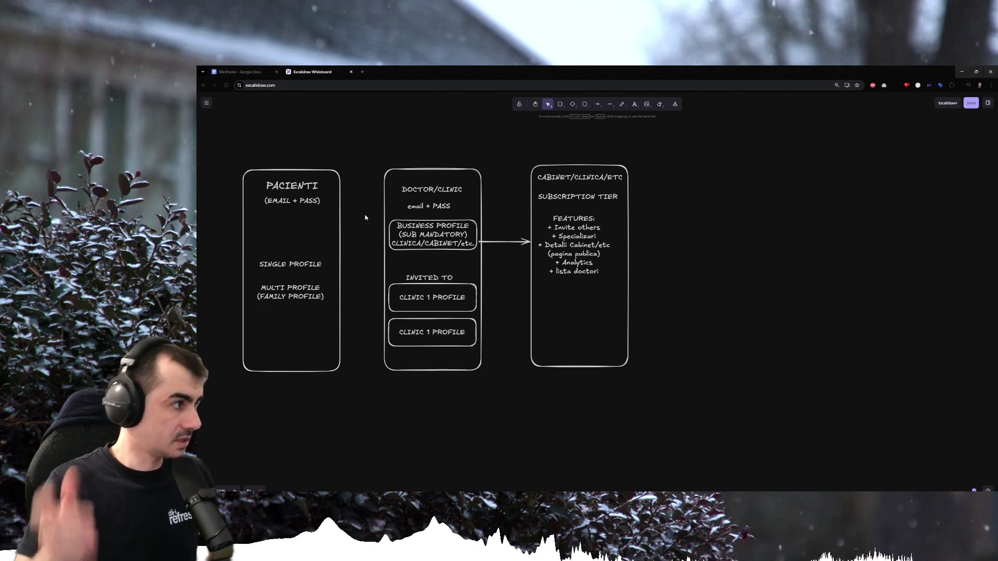
# Add a PROGRAMARI label at the bottom of the DOCTOR/CLINIC frame.
pyautogui.moveTo(361, 157); pyautogui.dragTo(449, 243)
pyautogui.click(501, 258)
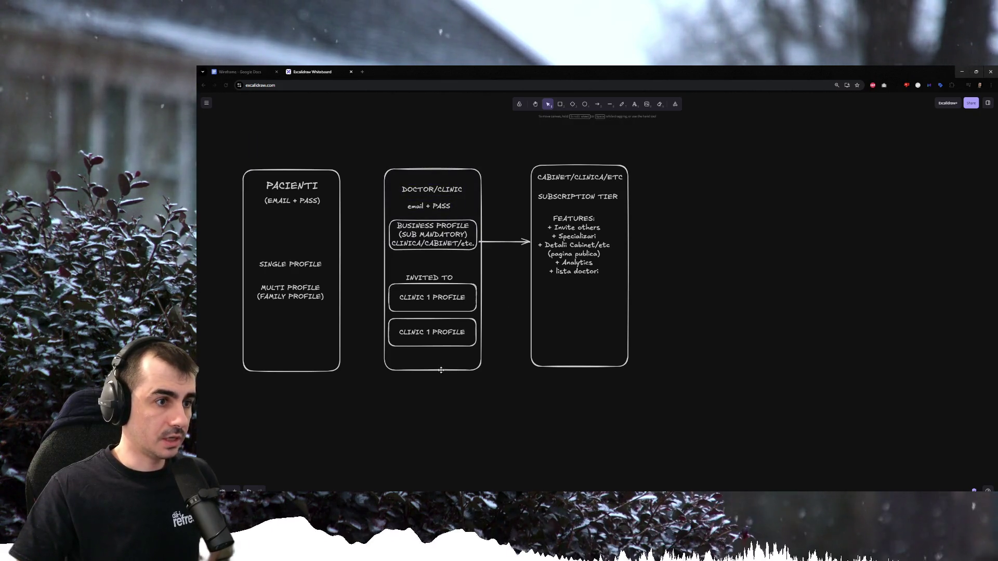
pyautogui.doubleClick(433, 367)
pyautogui.write('PROGRAMARI')
pyautogui.click(491, 372)
pyautogui.click(442, 362)
pyautogui.click(485, 289)
# Draw a short arrow pointing down from the PROGRAMARI label.
pyautogui.click(596, 104)
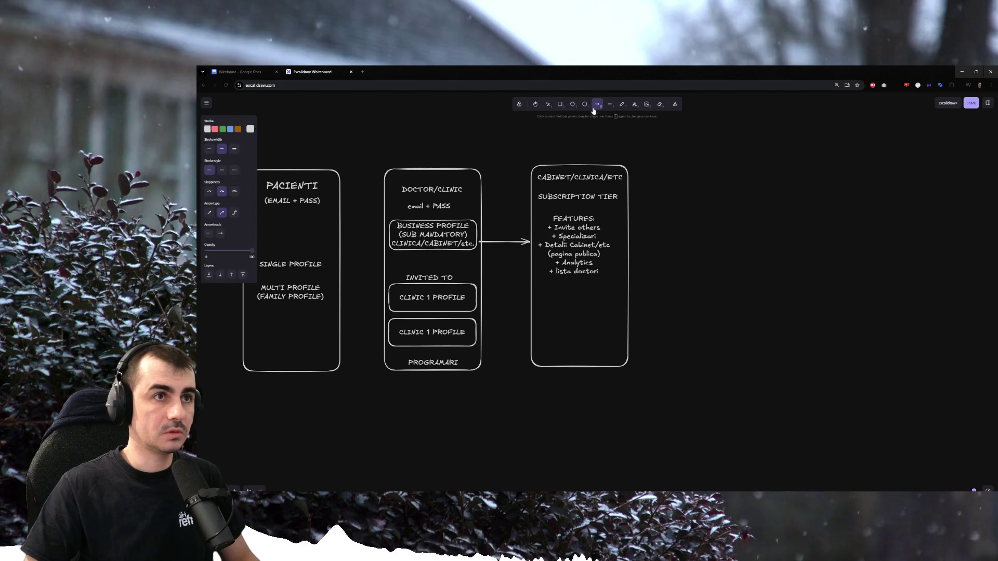
pyautogui.moveTo(431, 405); pyautogui.dragTo(431, 407)
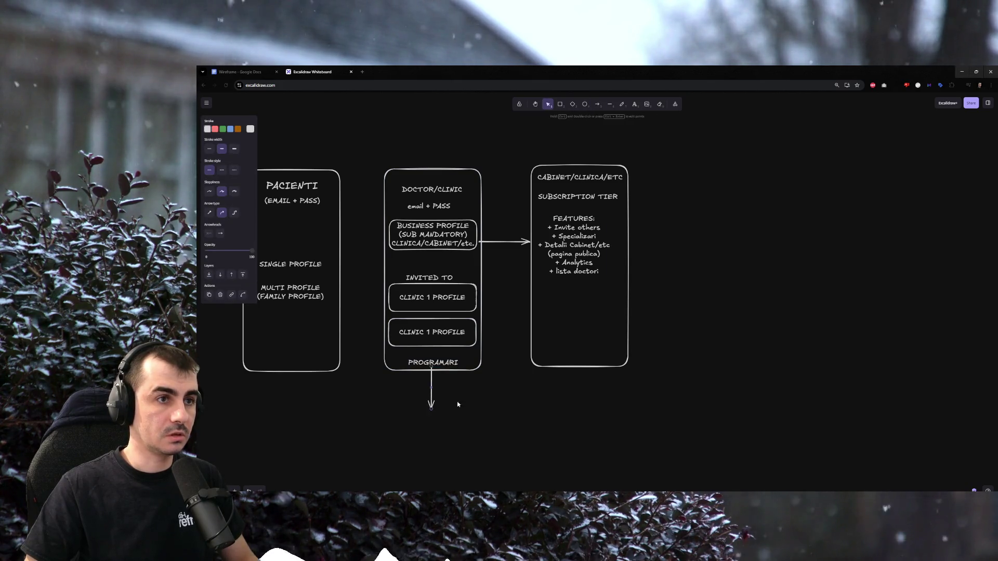
pyautogui.click(589, 122)
# Duplicate the CABINET/CLINICA/ETC frame to make a fourth phone frame.
pyautogui.click(551, 263)
pyautogui.hotkey('ctrl', 'c')
pyautogui.hotkey('ctrl', 'v')
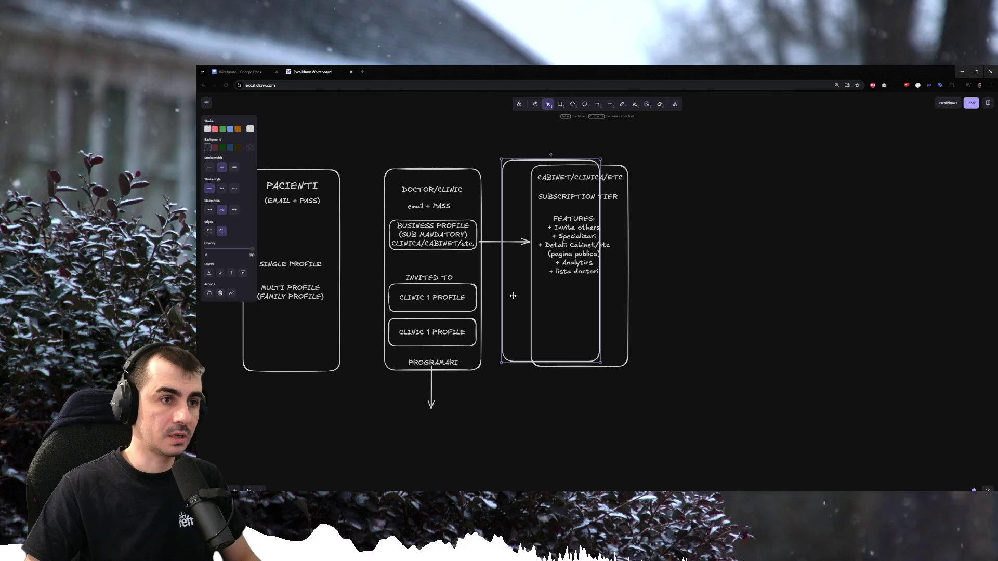
pyautogui.scroll(-2, 507, 234)
pyautogui.scroll(1, 511, 237)
# Place the copied frame to the right of CABINET and point the PROGRAMARI arrow at it.
pyautogui.moveTo(511, 237); pyautogui.dragTo(679, 243)
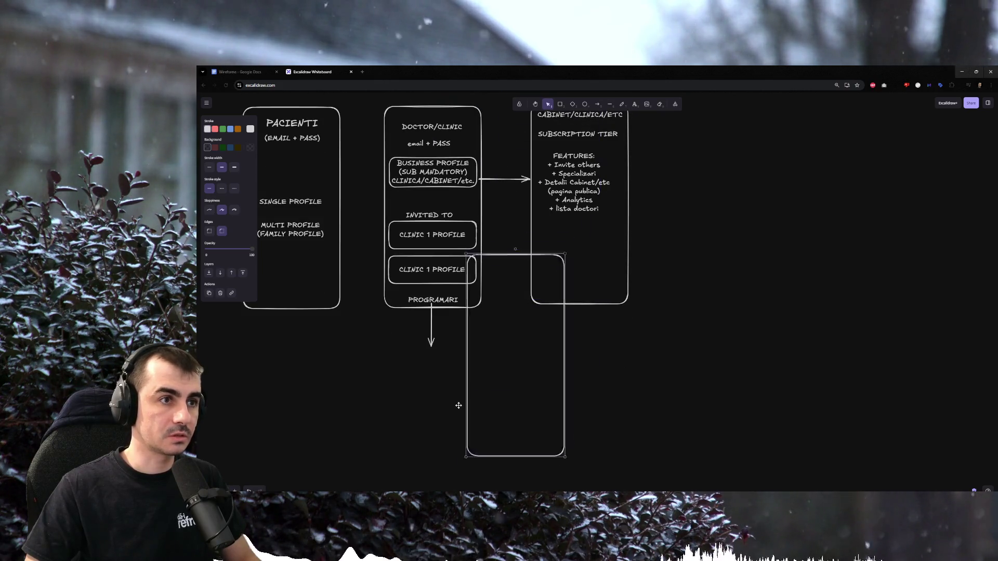
pyautogui.scroll(3, 680, 244)
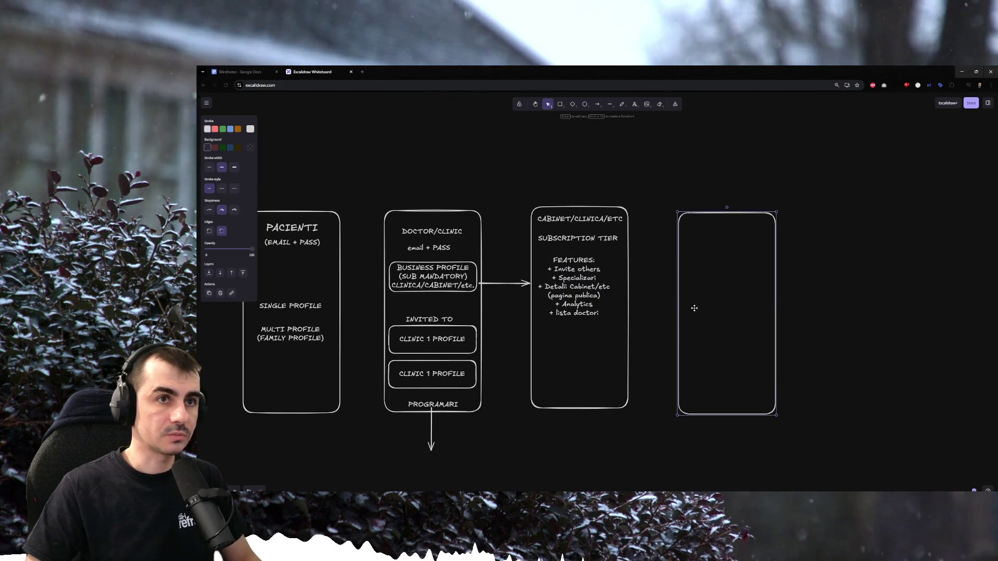
pyautogui.moveTo(693, 307); pyautogui.dragTo(677, 297)
pyautogui.click(431, 444)
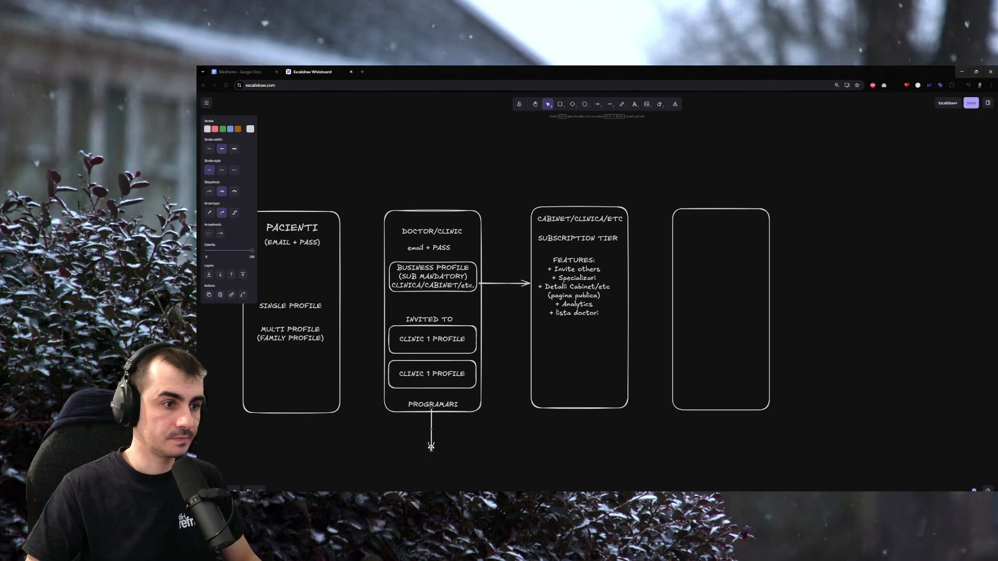
pyautogui.moveTo(434, 448); pyautogui.dragTo(670, 319)
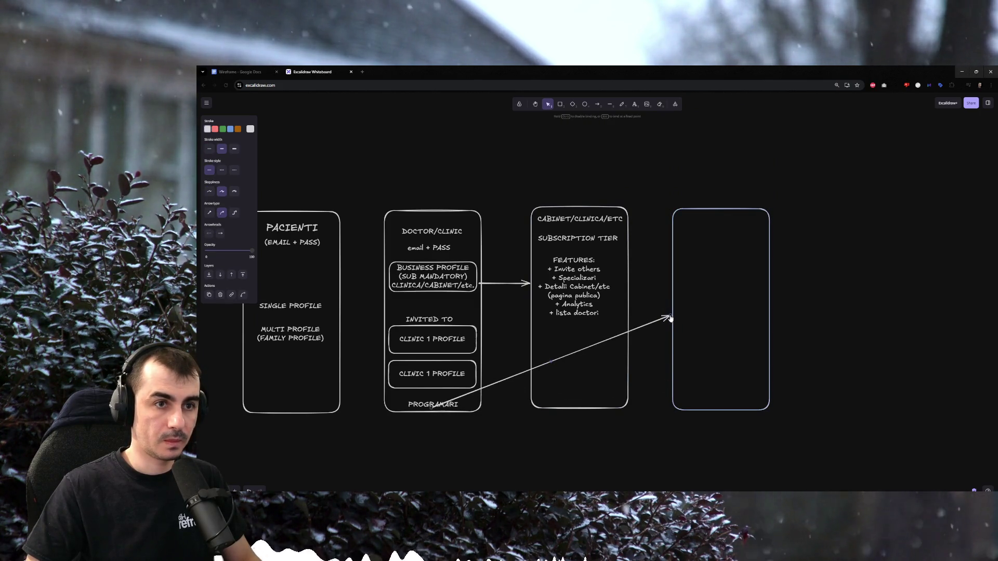
pyautogui.click(710, 262)
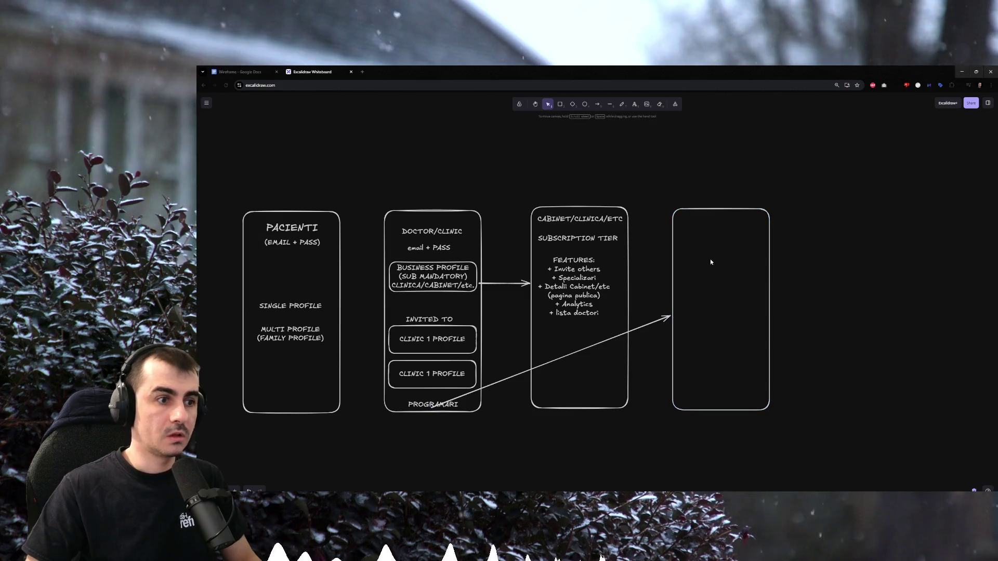
# Title the fourth frame PROGRAMARI, centred, with a CALENDAR label beneath.
pyautogui.doubleClick(704, 219)
pyautogui.write('PROGRAMARI')
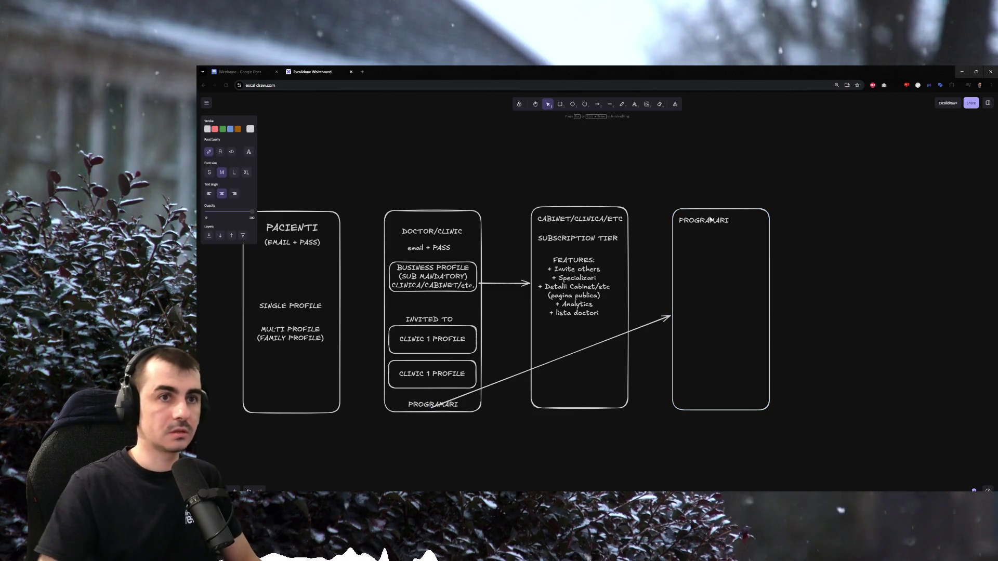
pyautogui.click(710, 249)
pyautogui.moveTo(702, 220); pyautogui.dragTo(713, 221)
pyautogui.click(696, 249)
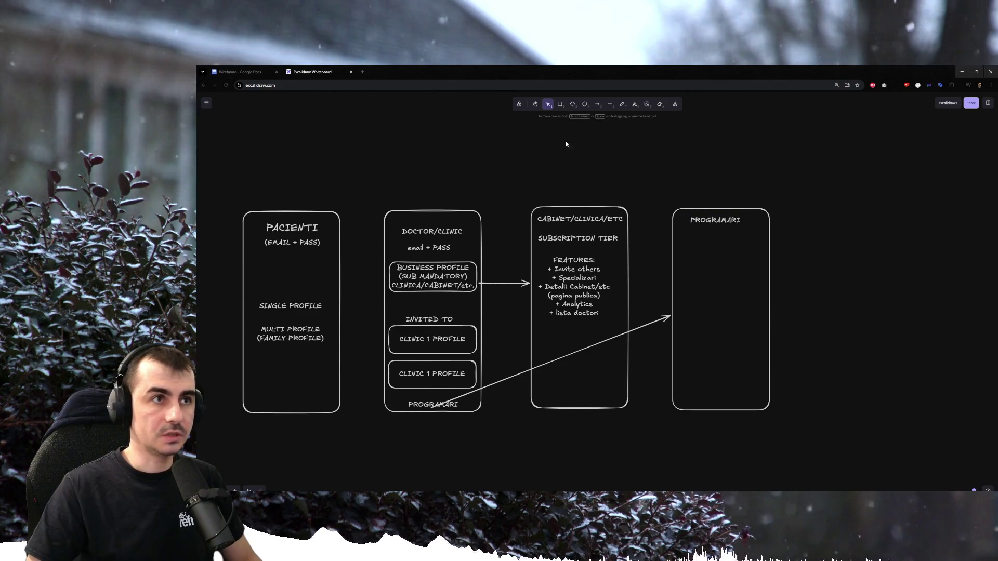
pyautogui.doubleClick(687, 239)
pyautogui.write('CALENDAR')
pyautogui.click(724, 246)
# Position the CALENDAR label and draw an inner calendar box below it.
pyautogui.moveTo(686, 241)
pyautogui.mouseDown()
pyautogui.moveTo(696, 238)
pyautogui.moveTo(763, 334)
pyautogui.mouseUp()
pyautogui.click(720, 247)
pyautogui.click(560, 105)
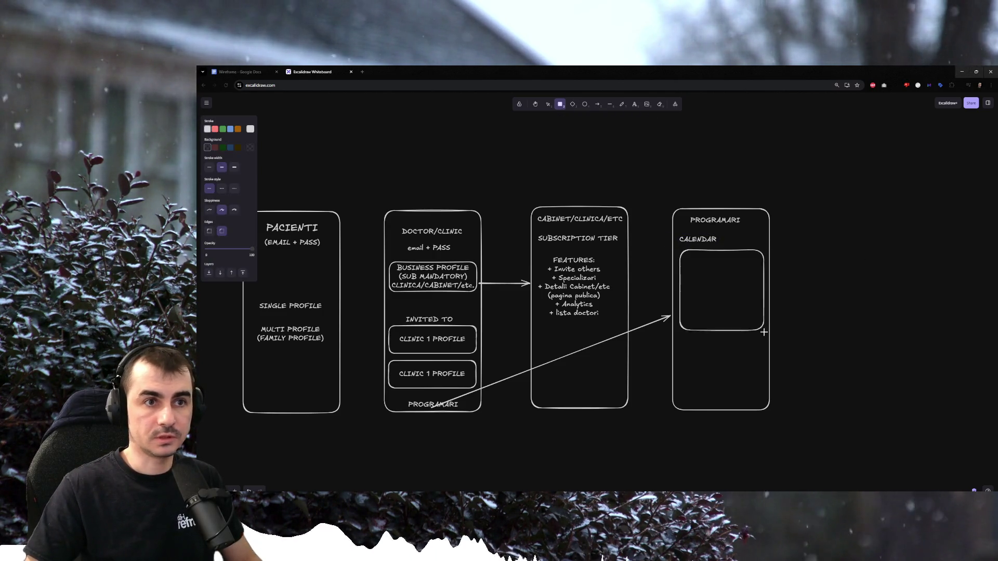
pyautogui.click(826, 275)
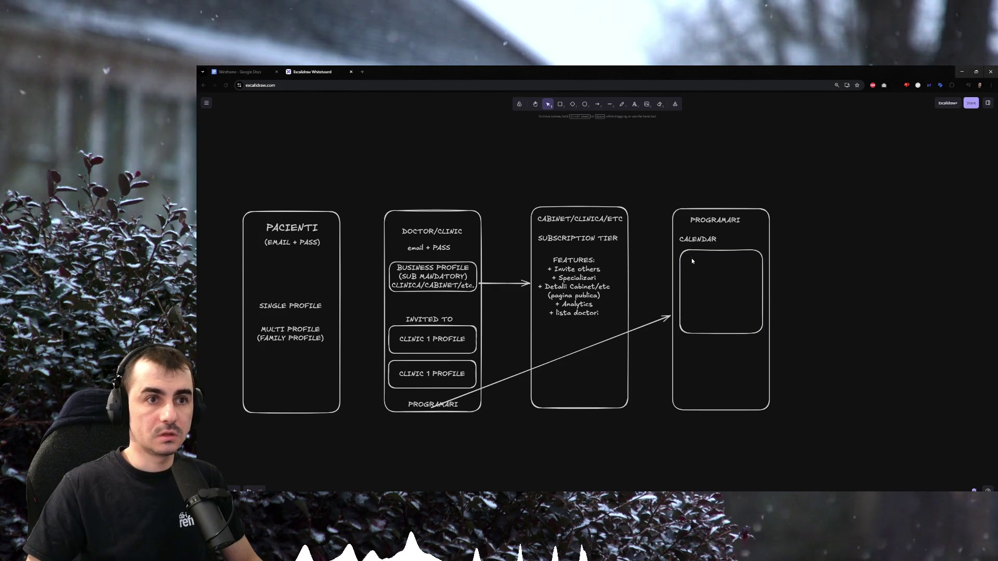
# Write Liber: with 12:00 and 12:30 on separate lines inside the calendar box.
pyautogui.doubleClick(692, 259)
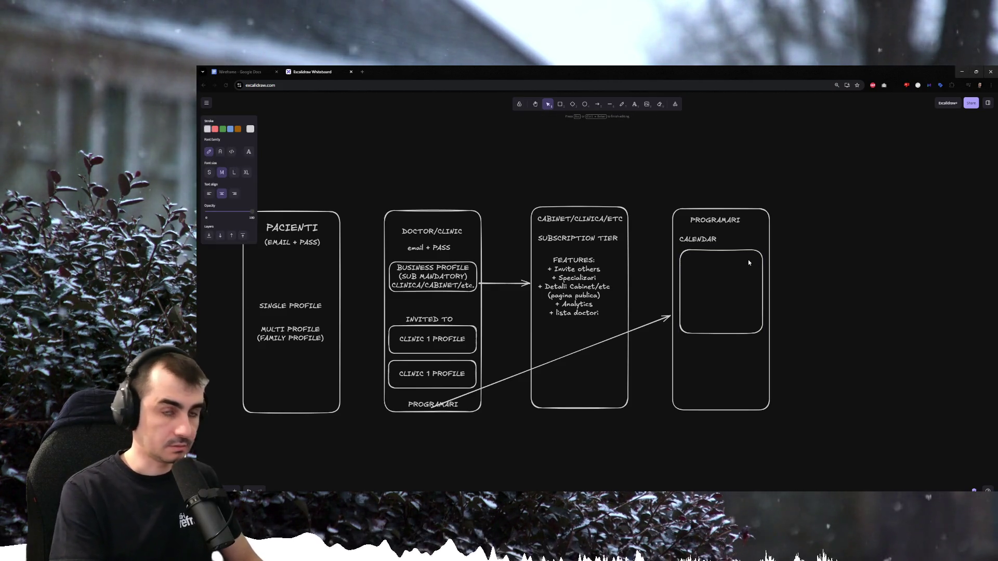
pyautogui.write('Liber:')
pyautogui.press('Return')
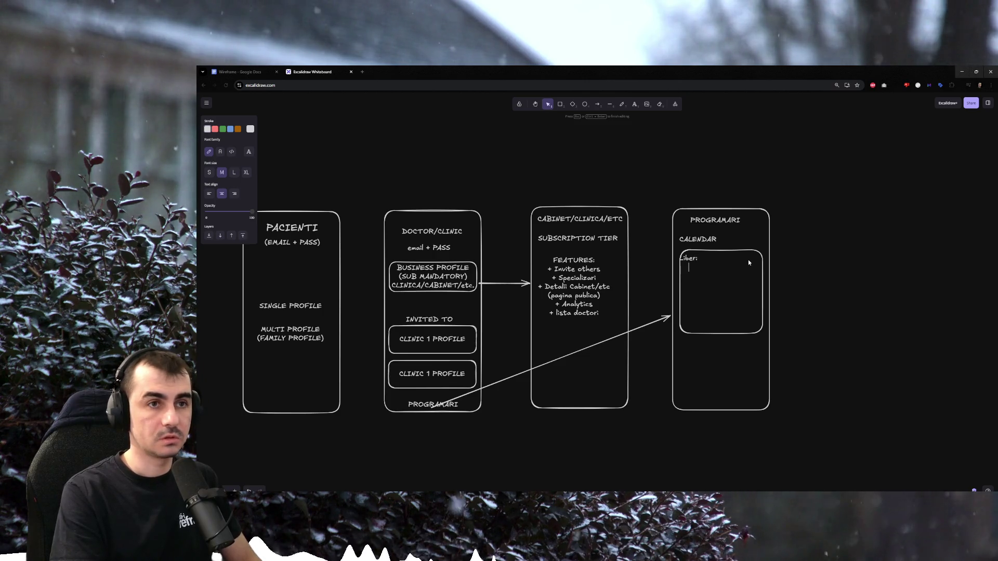
pyautogui.write('12:00')
pyautogui.press('Return')
pyautogui.write('12:30')
pyautogui.click(829, 286)
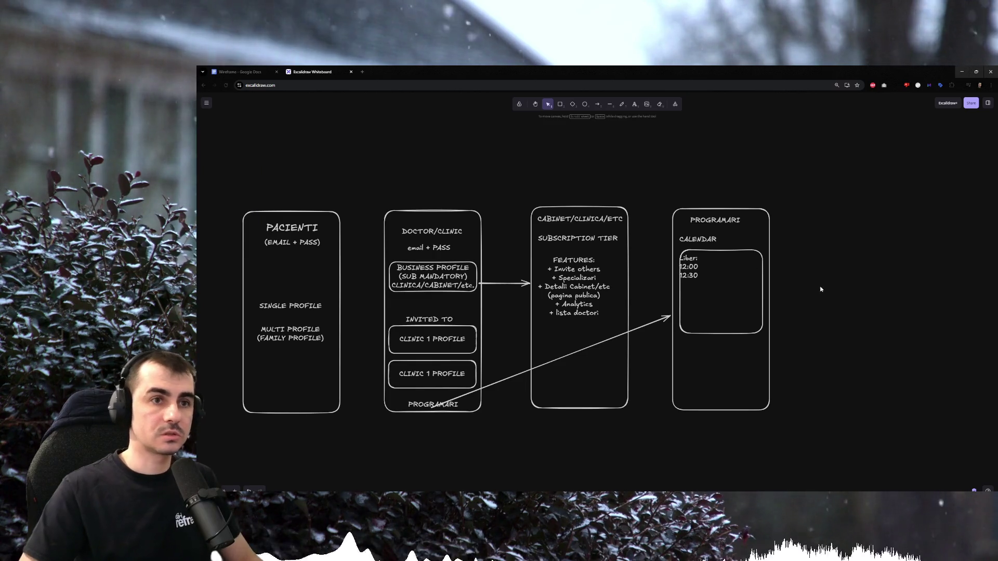
pyautogui.click(693, 267)
pyautogui.doubleClick(692, 267)
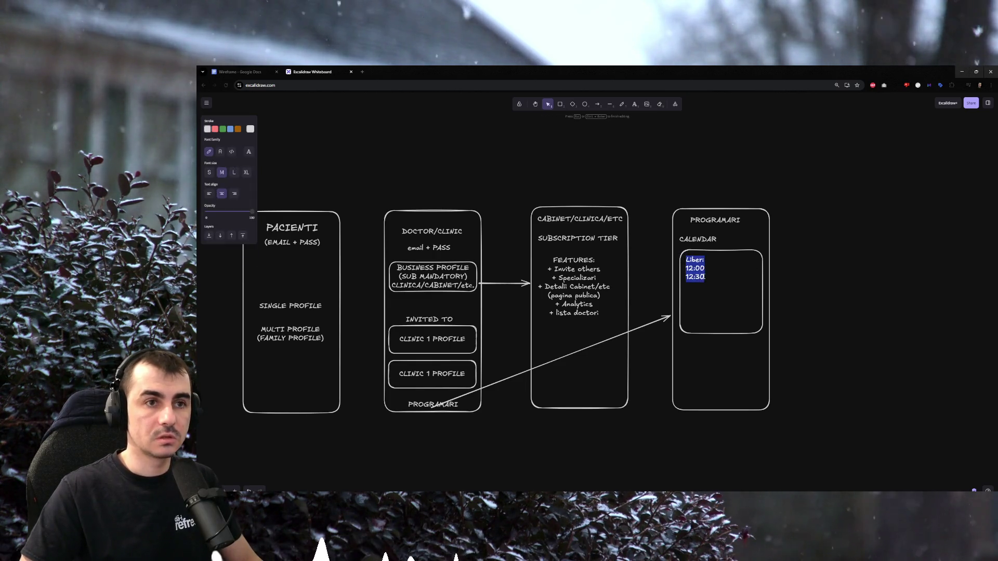
pyautogui.click(753, 290)
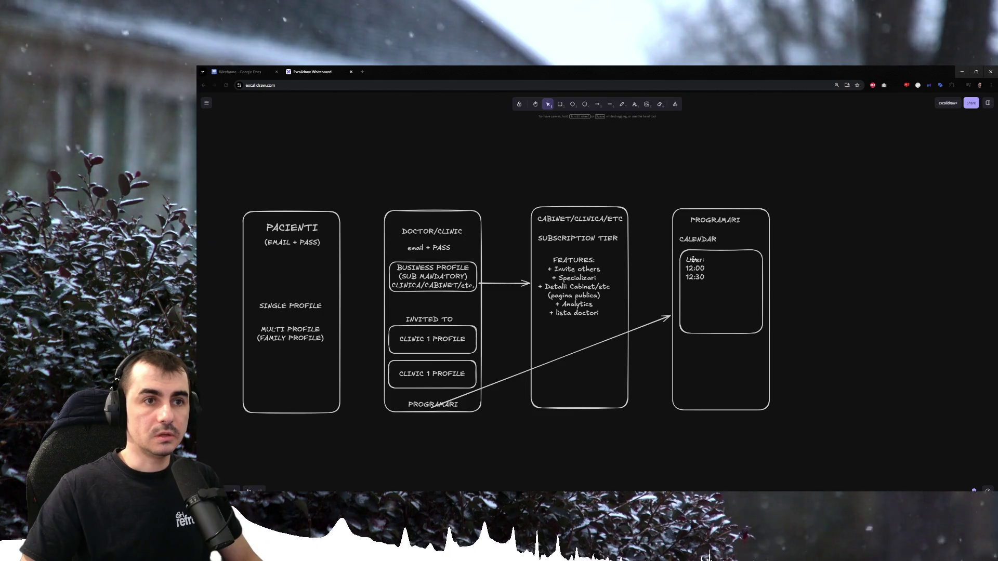
pyautogui.doubleClick(690, 294)
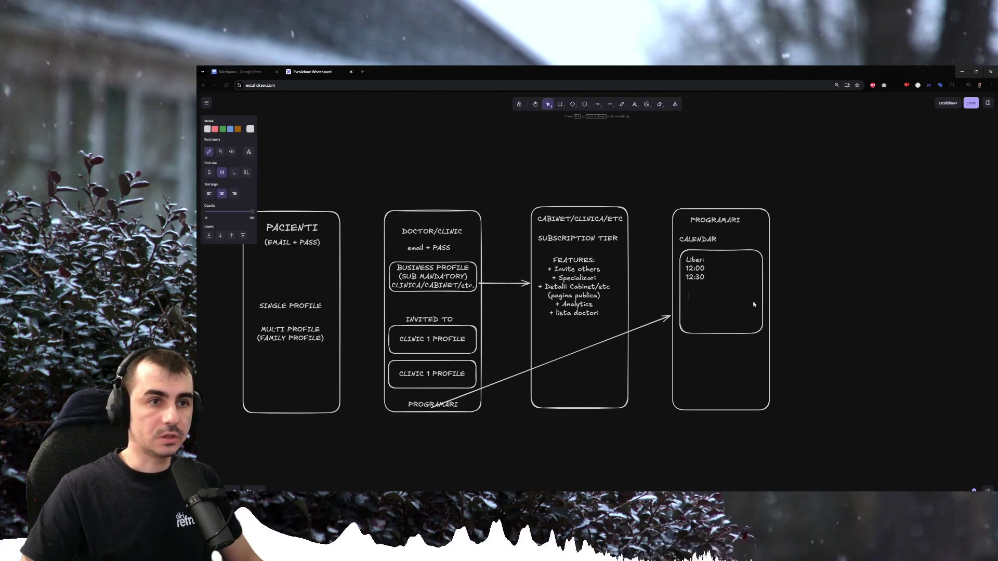
pyautogui.write('Sp')
pyautogui.write('eciali')
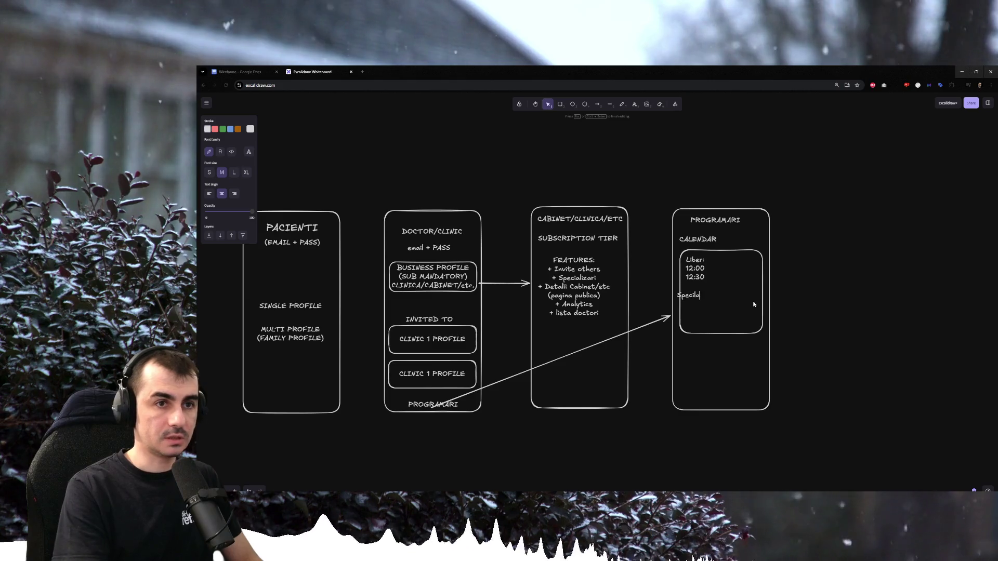
pyautogui.write('sti disponibile')
# Add a Specialist: disponibile line and a Toate line inside the calendar box.
pyautogui.click(816, 315)
pyautogui.moveTo(707, 300); pyautogui.dragTo(738, 303)
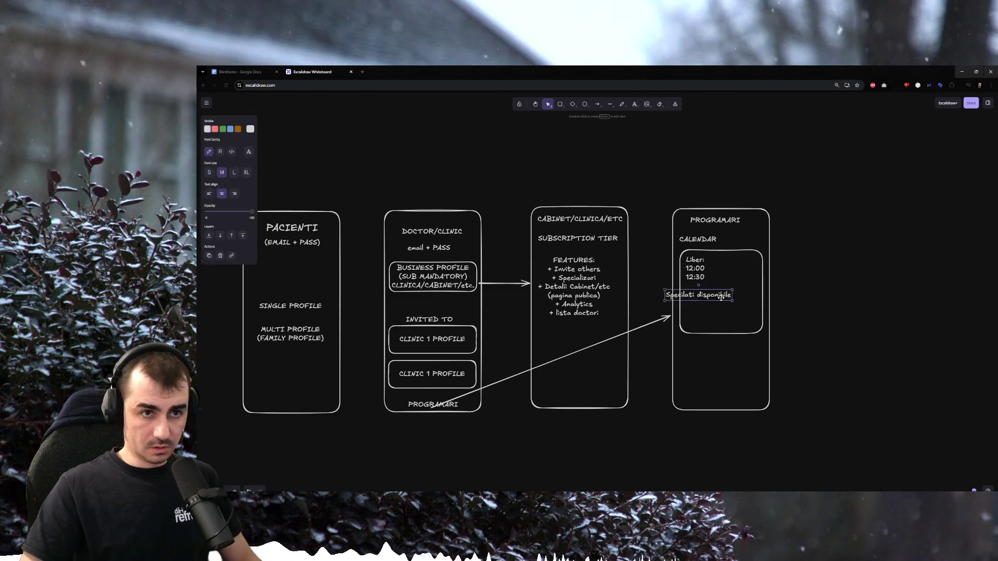
pyautogui.doubleClick(686, 306)
pyautogui.write('Today')
pyautogui.click(717, 304)
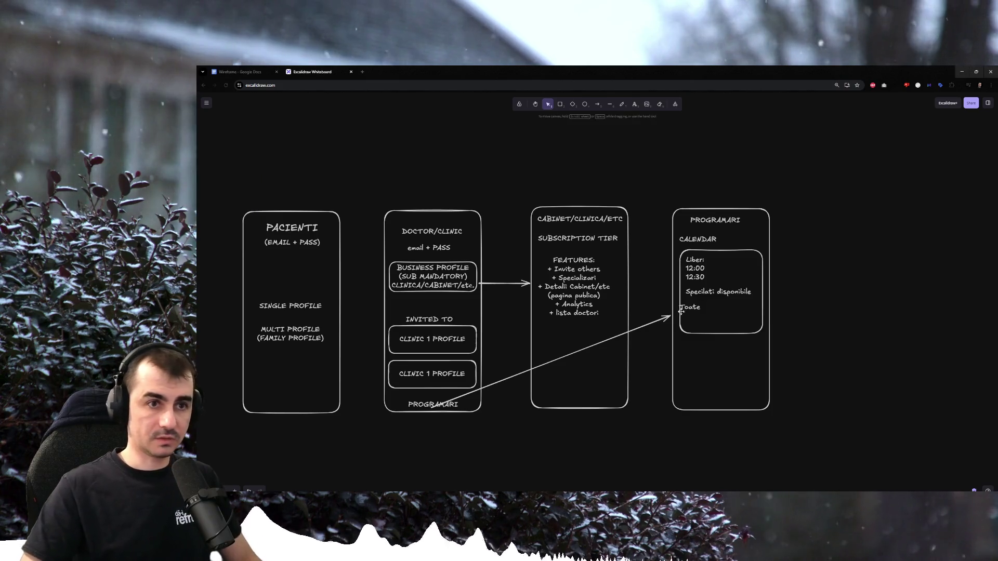
pyautogui.click(907, 283)
# Add the 'Unde esti disponibili' question and extend the calendar box downward to fit it.
pyautogui.click(689, 321)
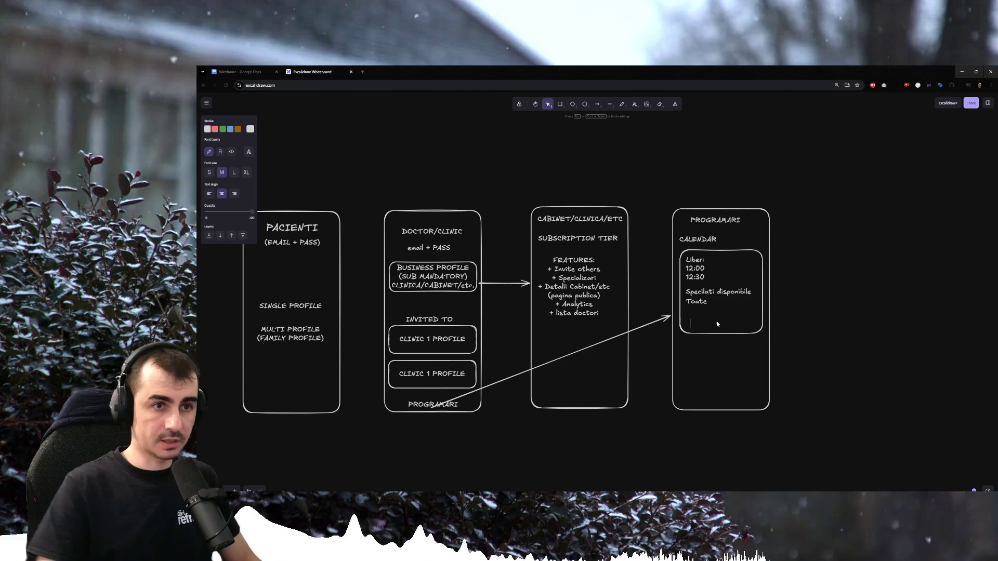
pyautogui.press('Escape')
pyautogui.doubleClick(688, 317)
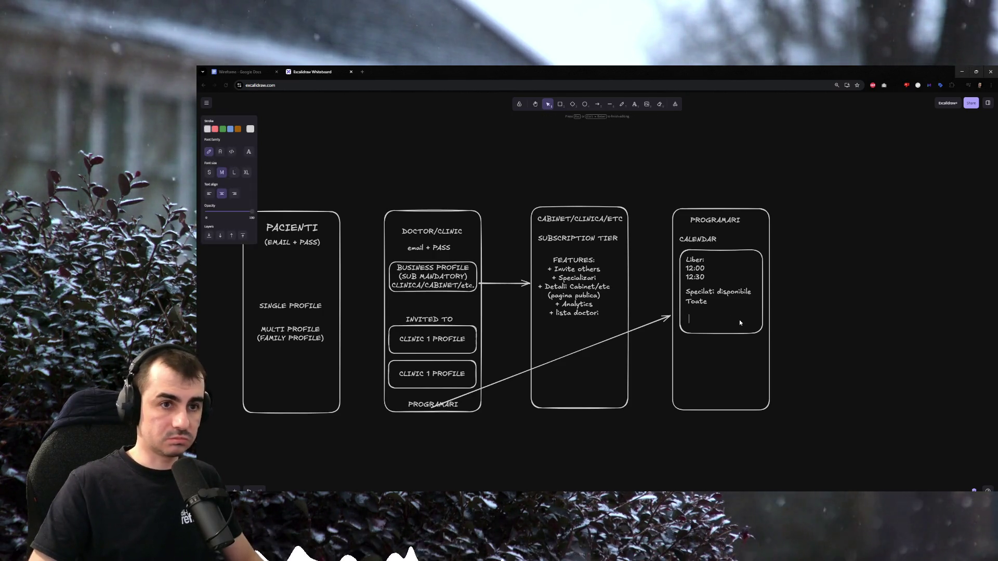
pyautogui.write('Unde es')
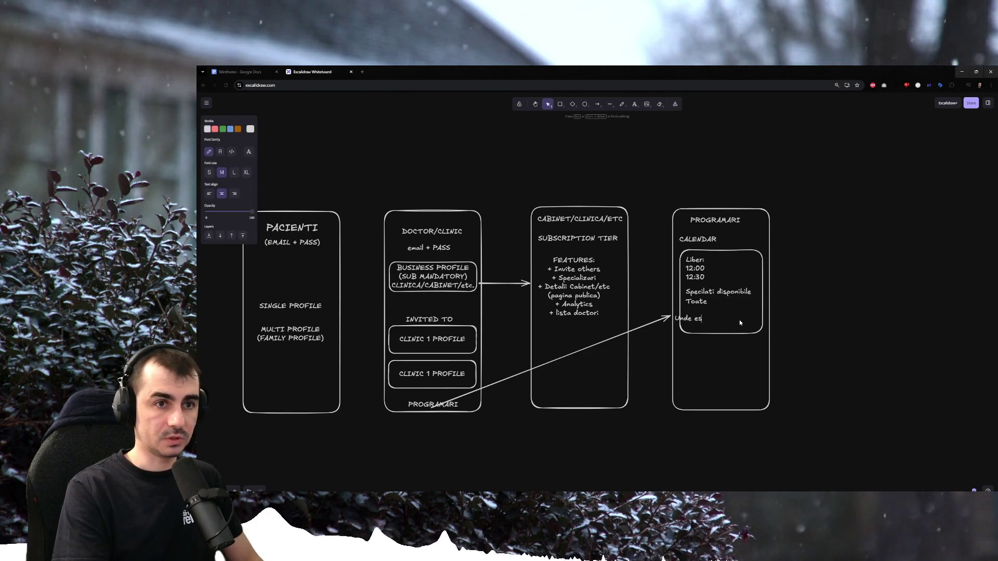
pyautogui.write('ti disponibil')
pyautogui.click(835, 318)
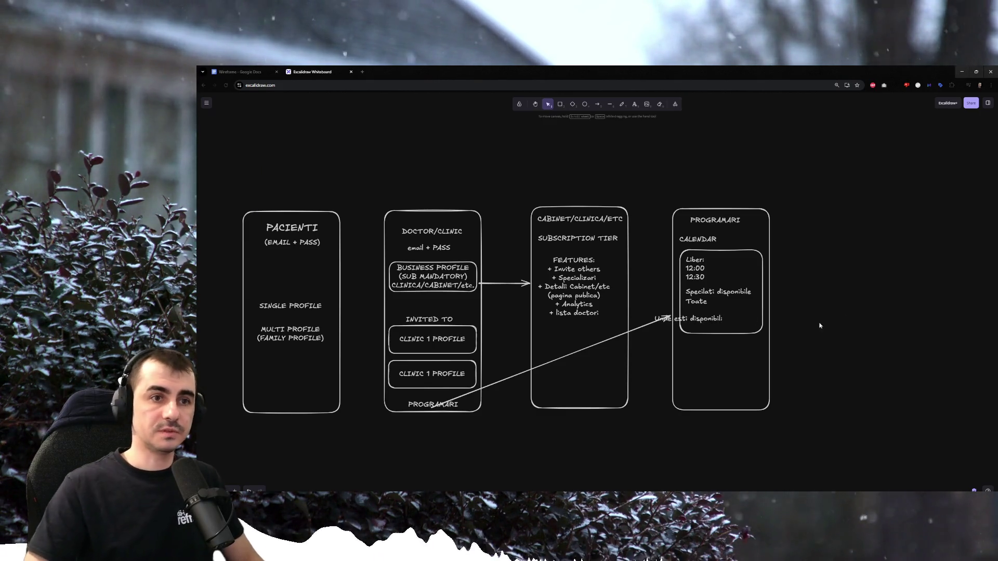
pyautogui.moveTo(714, 319); pyautogui.dragTo(743, 319)
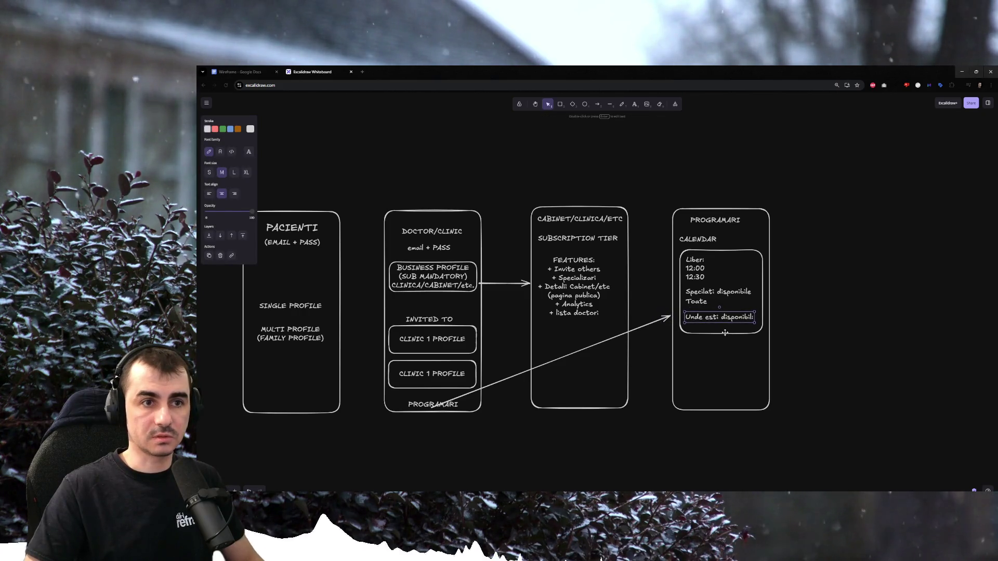
pyautogui.click(724, 332)
pyautogui.moveTo(725, 332); pyautogui.dragTo(724, 384)
pyautogui.click(713, 316)
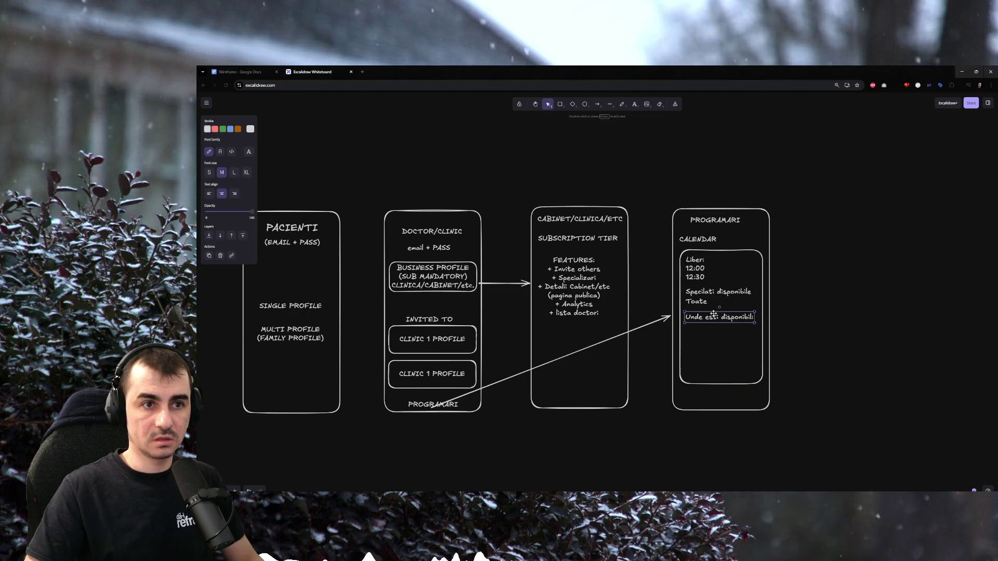
# List Clinica 1, Clinica 2 and Cabinet Personal below the question, left-aligned.
pyautogui.doubleClick(691, 331)
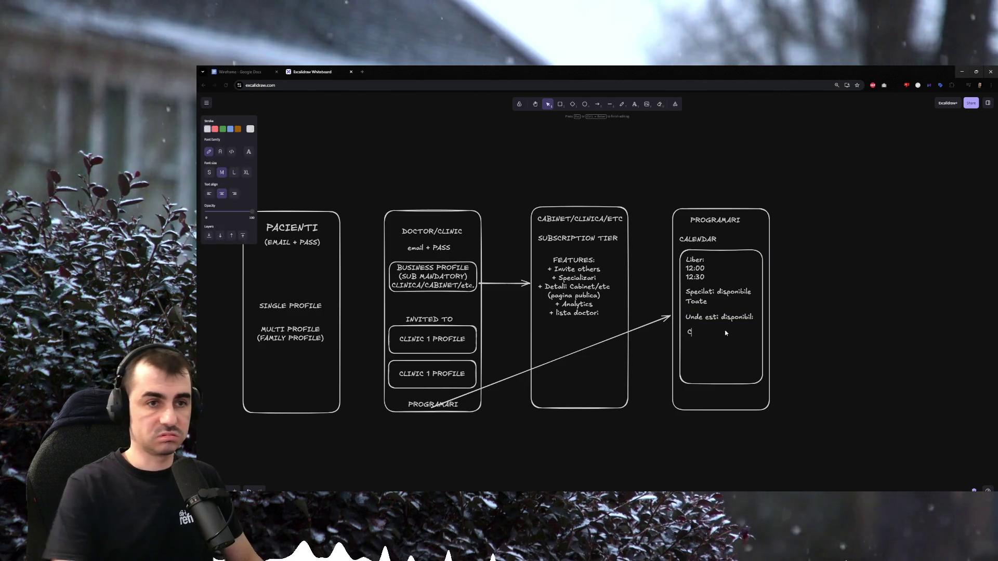
pyautogui.write('Clinica 1')
pyautogui.click(725, 333)
pyautogui.moveTo(698, 332); pyautogui.dragTo(705, 333)
pyautogui.press('Return')
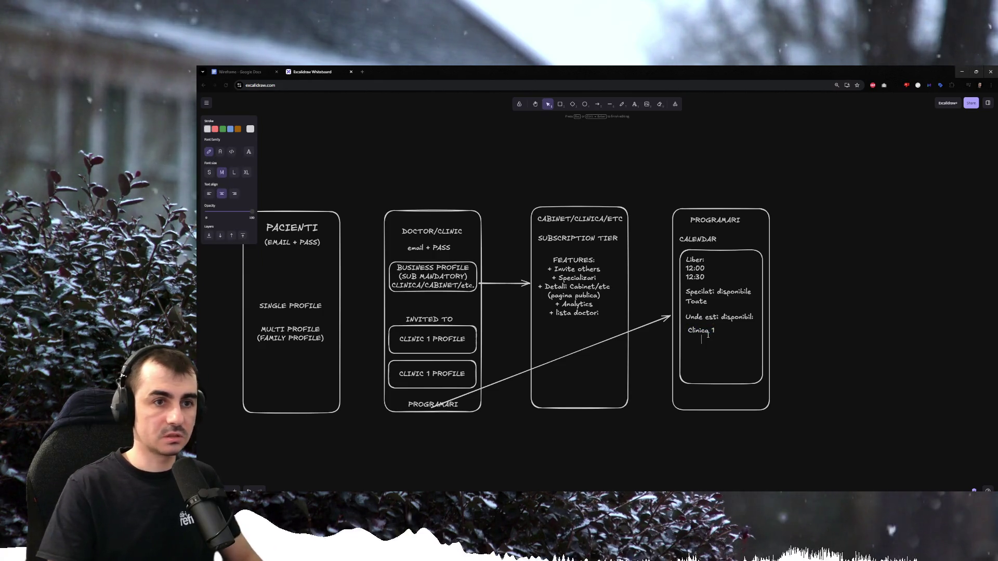
pyautogui.press('Return')
pyautogui.write('Clinica 2')
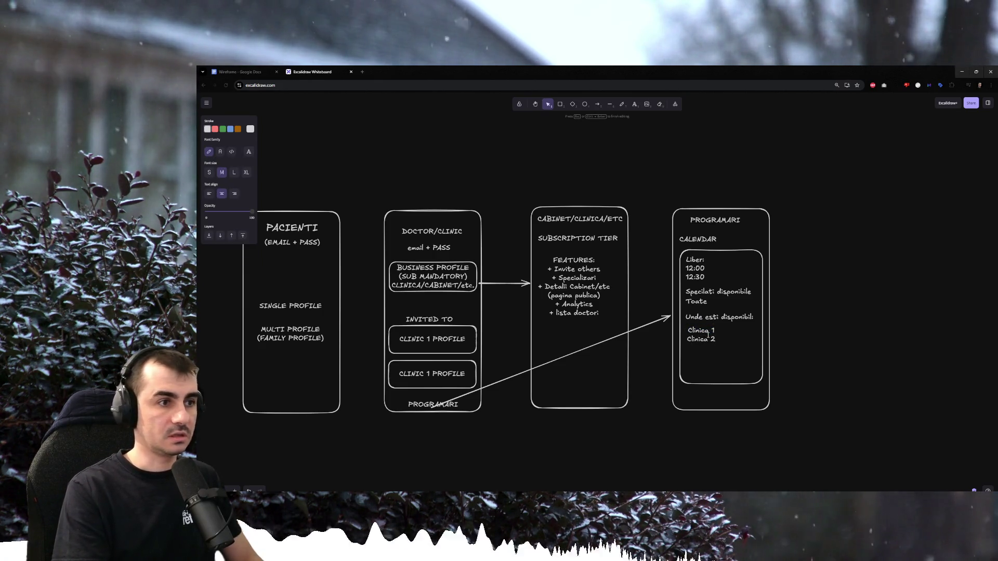
pyautogui.write(' Cabinet')
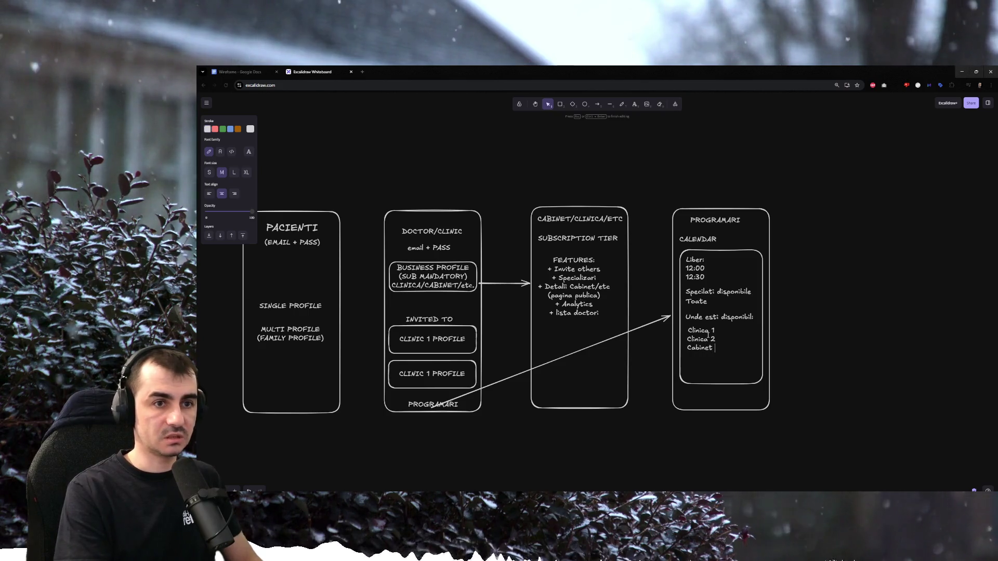
pyautogui.press('BackSpace')
pyautogui.press('BackSpace')
pyautogui.press('BackSpace')
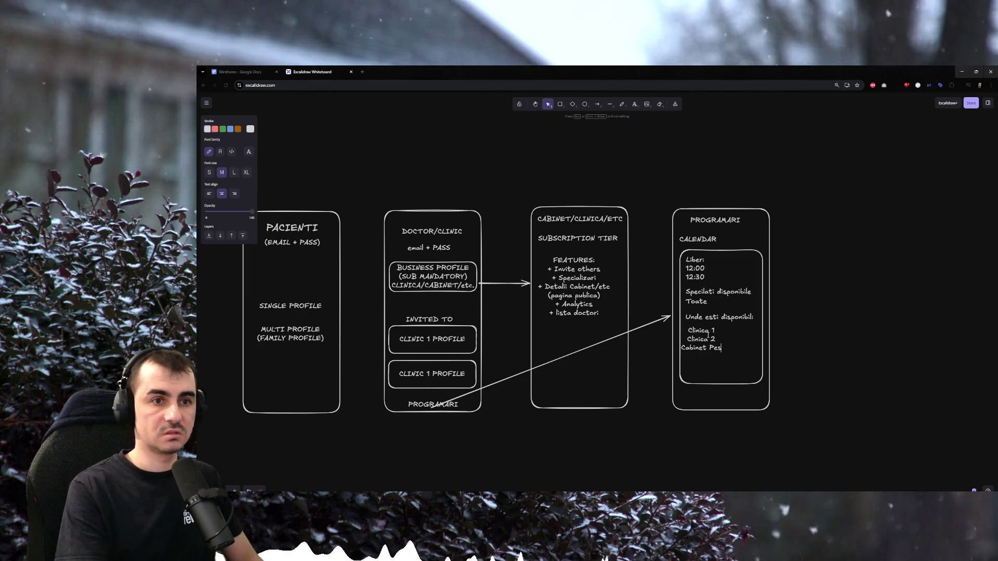
pyautogui.write('rsonal')
pyautogui.hotkey('ctrl', 'a')
pyautogui.hotkey('ctrl', 'shift', 'l')
pyautogui.click(777, 301)
pyautogui.moveTo(700, 334)
pyautogui.mouseDown()
pyautogui.moveTo(713, 336)
pyautogui.moveTo(714, 325)
pyautogui.mouseUp()
pyautogui.click(713, 324)
# Shorten the inner calendar box slightly to fit the location list.
pyautogui.click(807, 318)
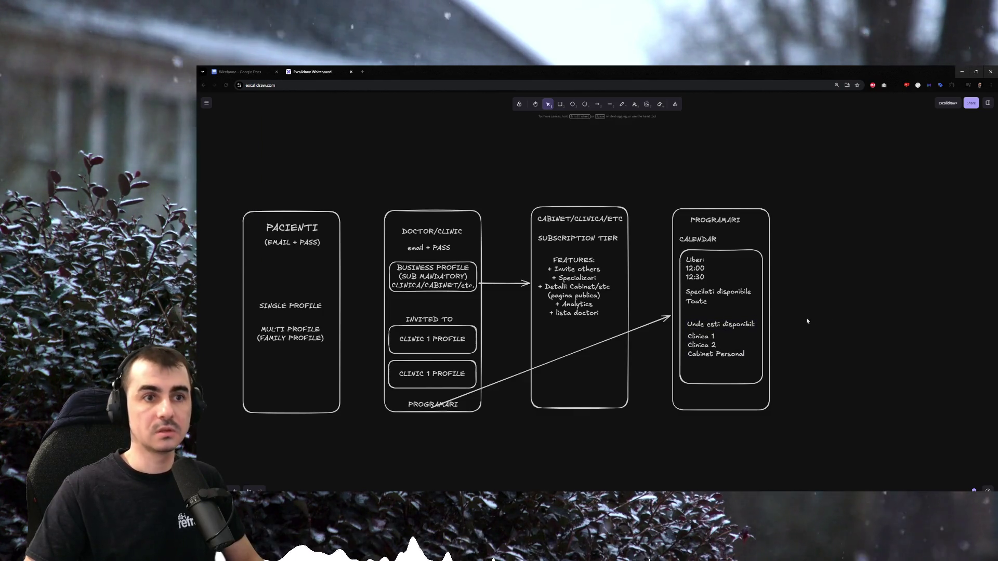
pyautogui.click(763, 304)
pyautogui.moveTo(719, 384); pyautogui.dragTo(719, 365)
pyautogui.click(839, 350)
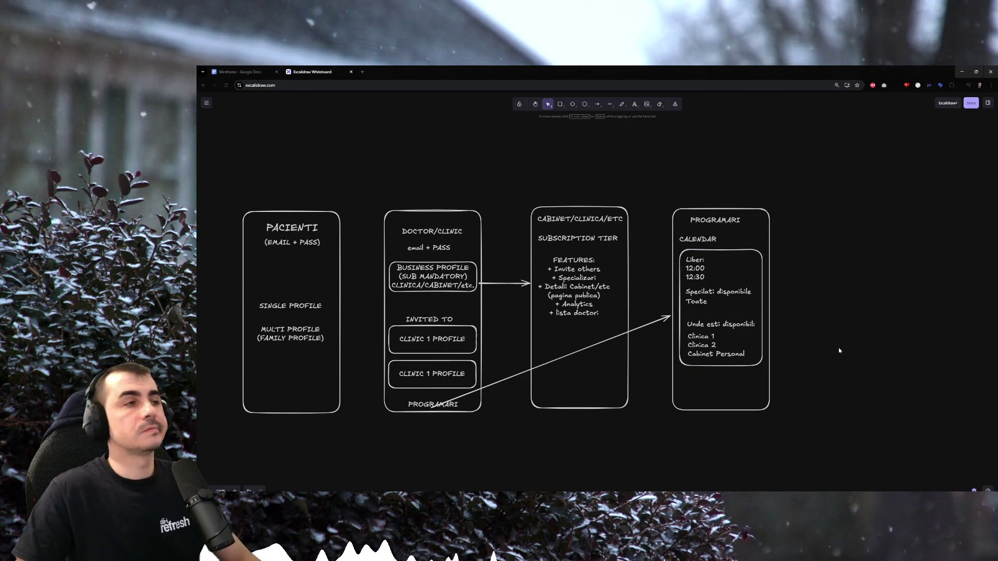
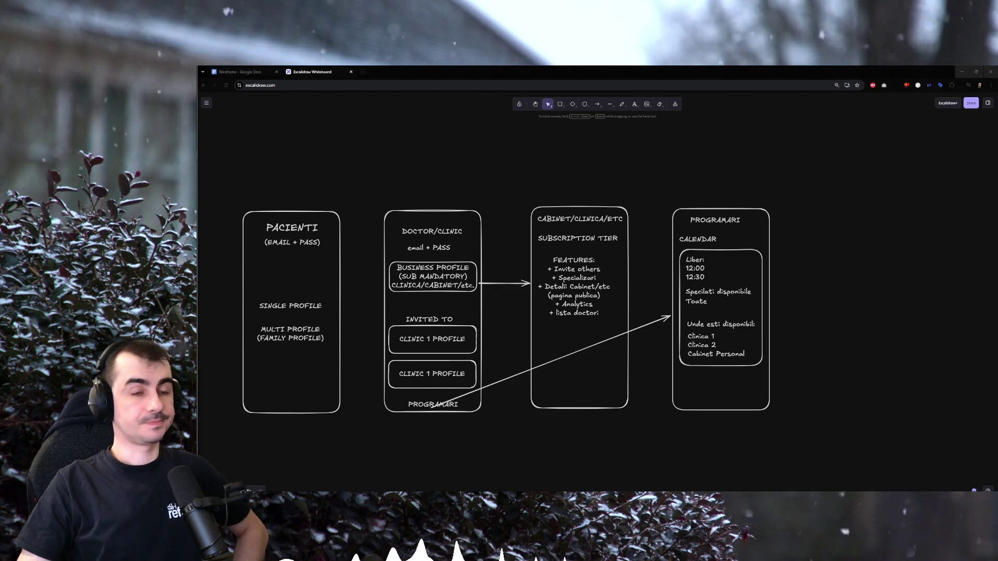
pyautogui.hscroll(2, 859, 204)
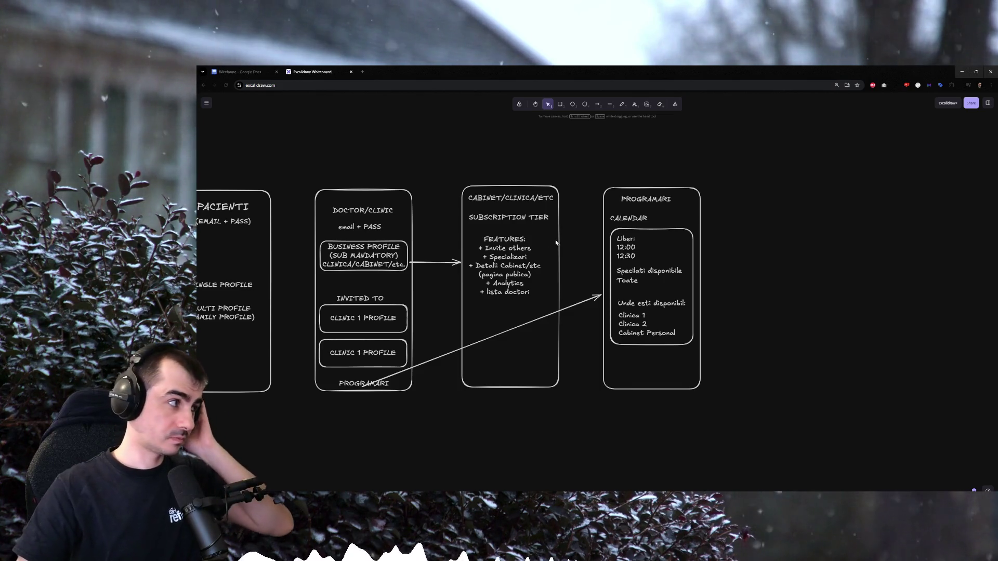
# Change the PROGRAMARI card's free slots to 12:00 and 17:30.
pyautogui.doubleClick(633, 247)
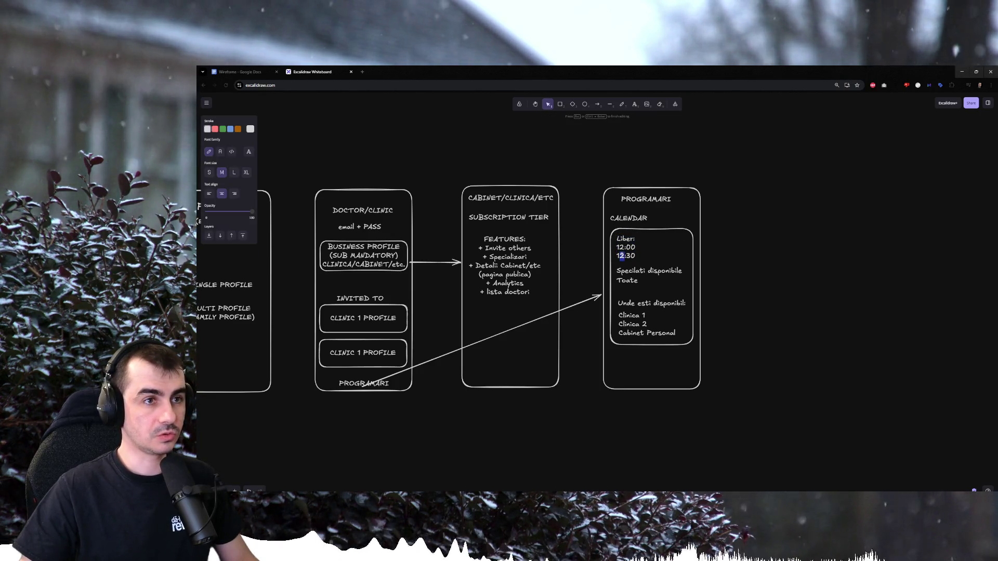
pyautogui.write('3')
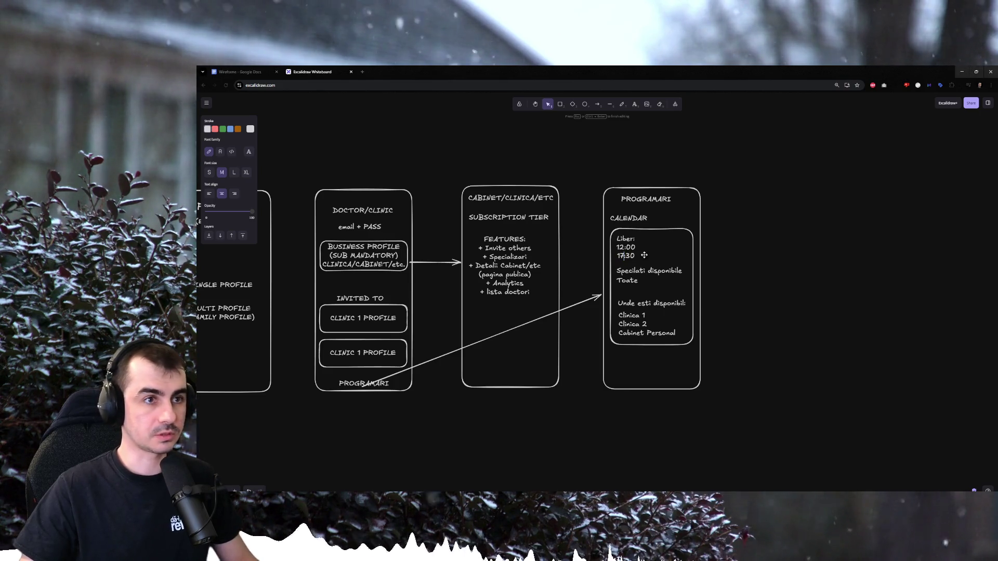
pyautogui.click(639, 255)
pyautogui.click(628, 281)
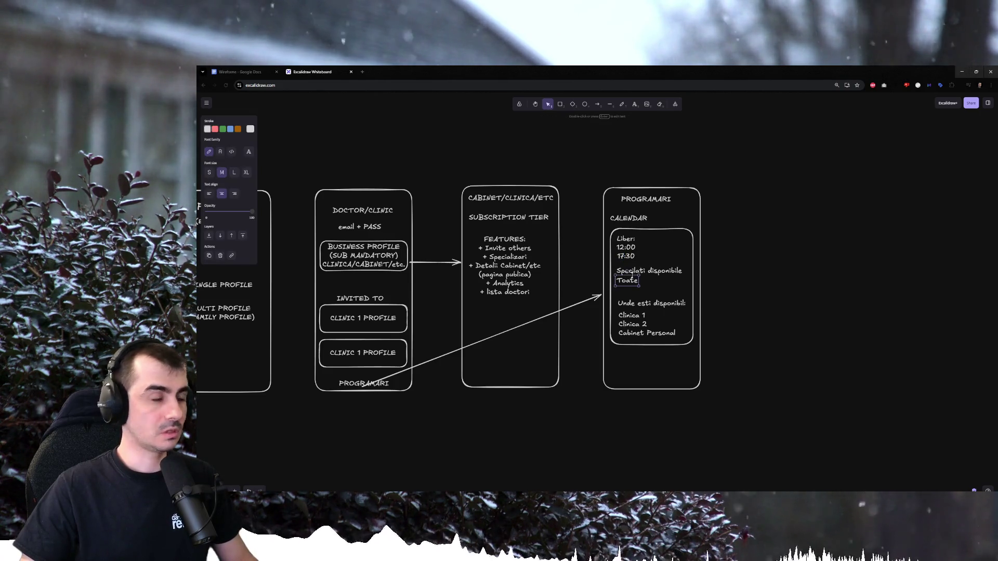
pyautogui.click(670, 269)
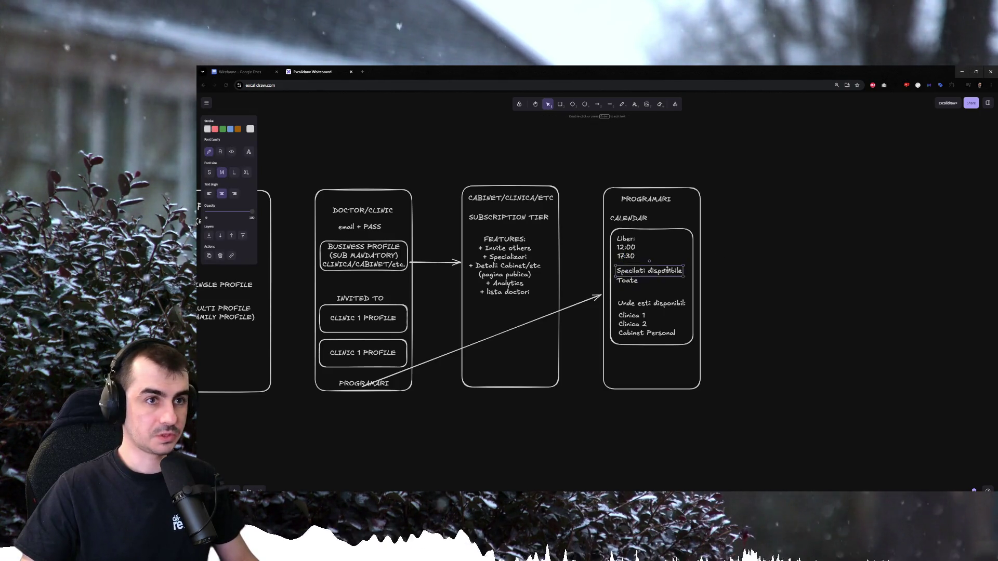
pyautogui.click(643, 303)
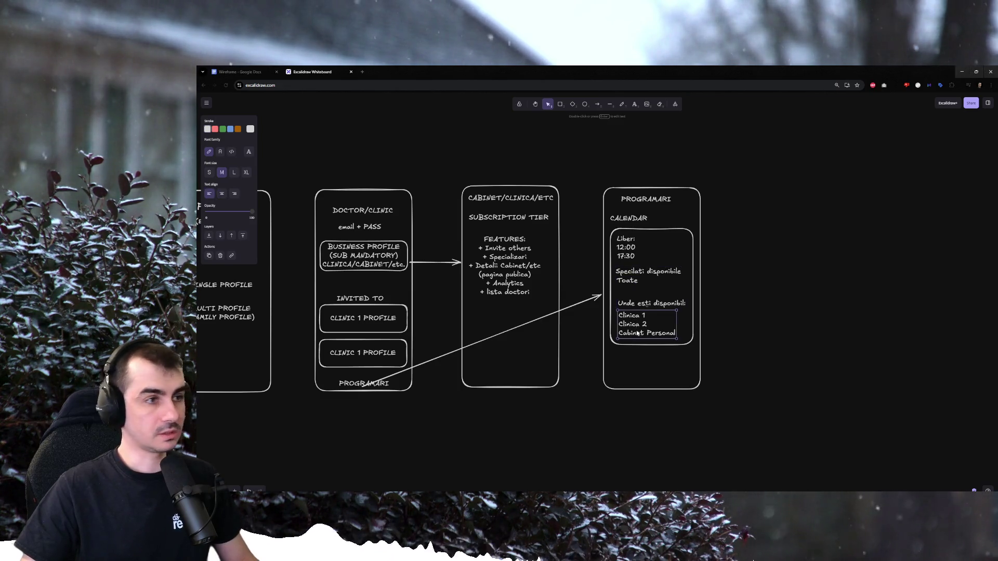
# Review the clinic locations list and select the whole PROGRAMARI card.
pyautogui.doubleClick(635, 327)
pyautogui.click(649, 324)
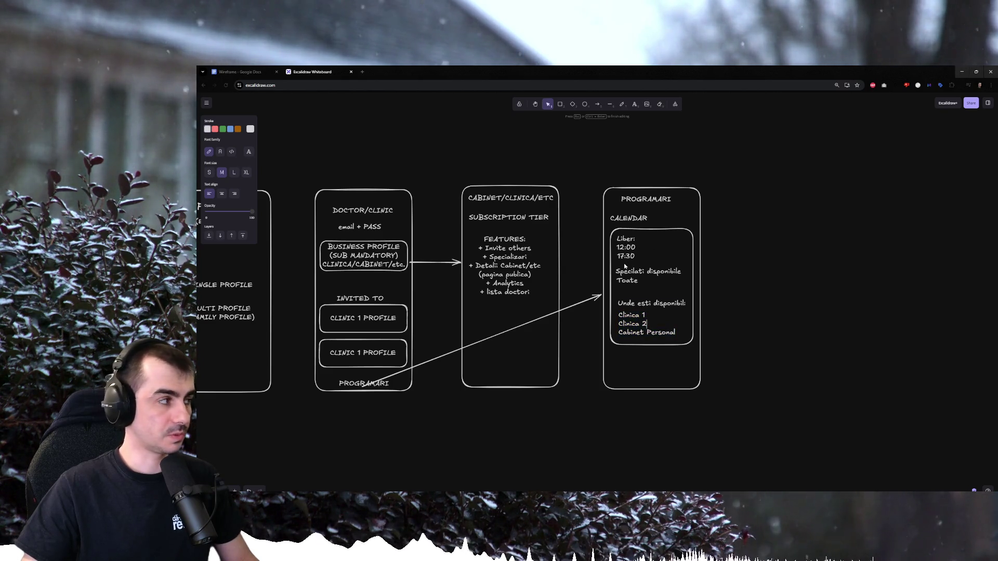
pyautogui.moveTo(741, 180); pyautogui.dragTo(573, 377)
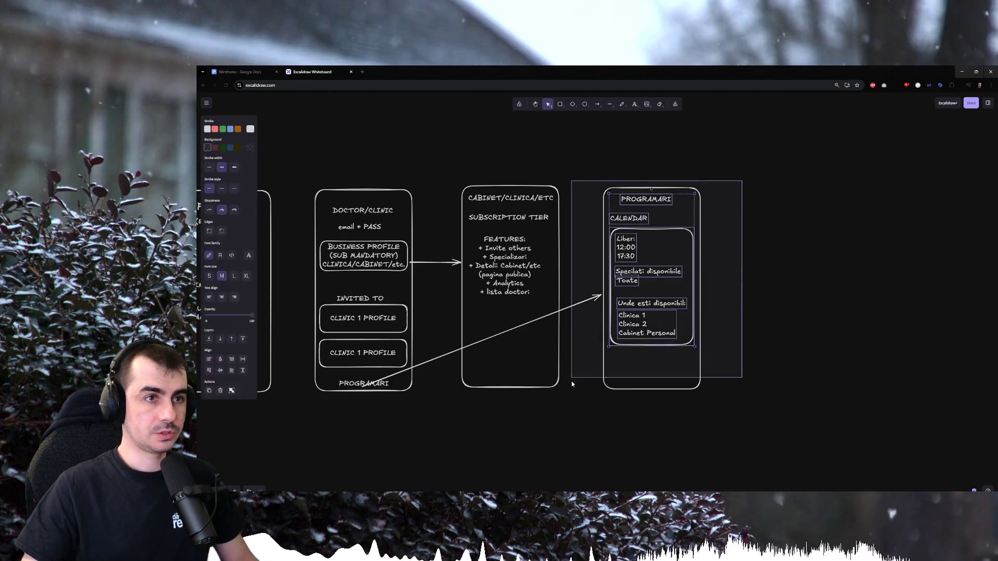
# Make the DOCTOR/CLINIC card taller and add a Specializari label inside it.
pyautogui.click(610, 423)
pyautogui.moveTo(741, 296); pyautogui.dragTo(632, 290)
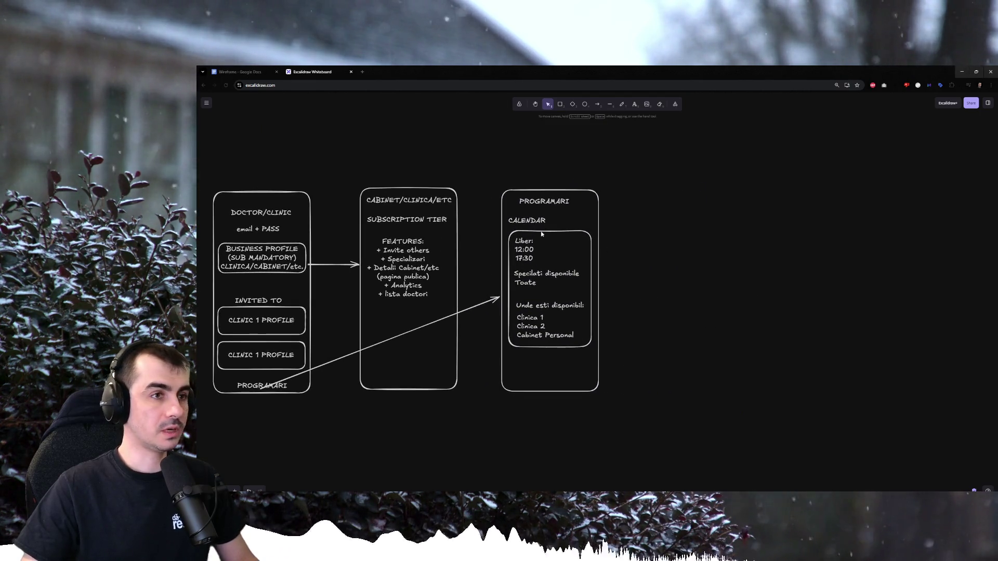
pyautogui.hscroll(-5, 469, 318)
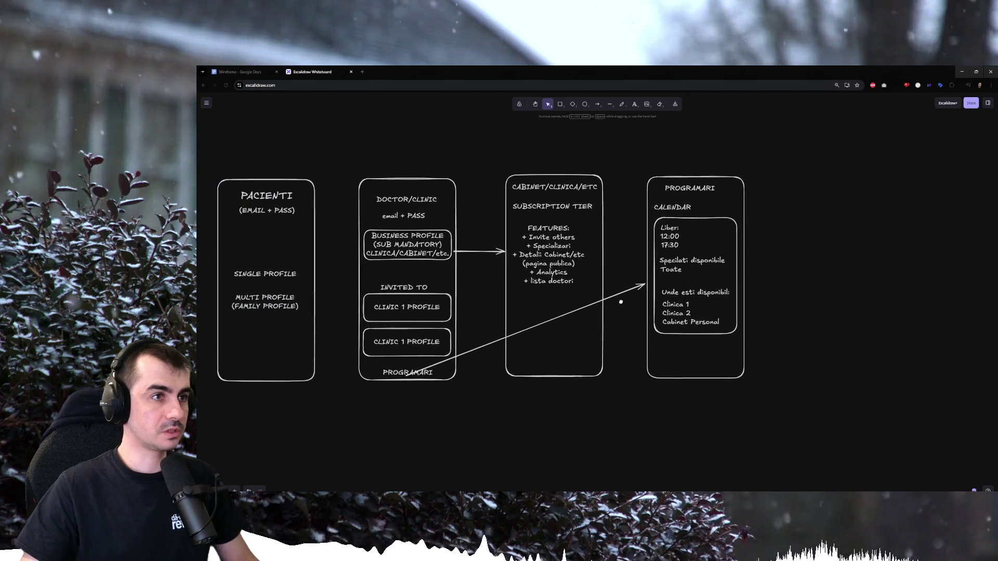
pyautogui.moveTo(468, 408); pyautogui.dragTo(460, 354)
pyautogui.click(448, 346)
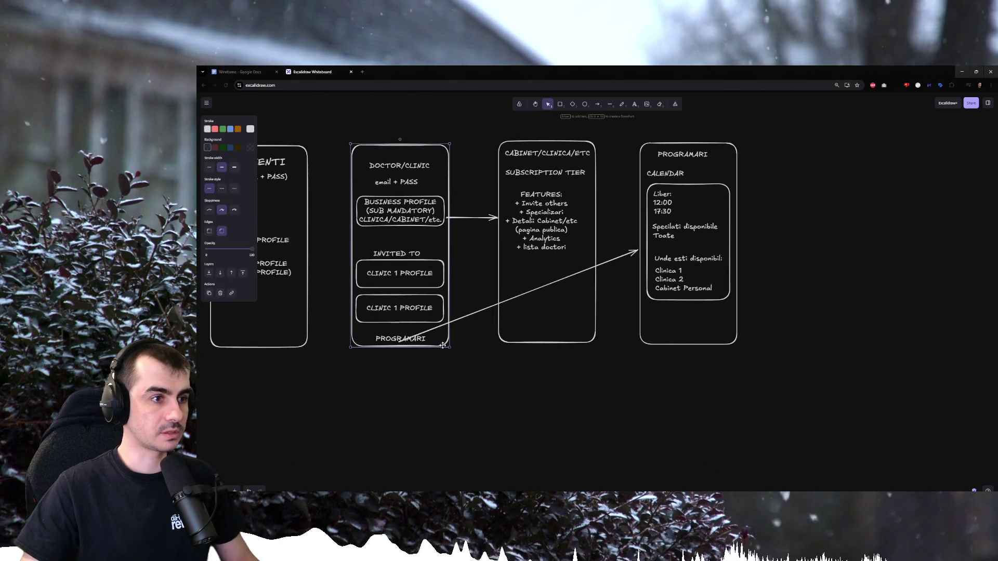
pyautogui.moveTo(432, 364); pyautogui.dragTo(432, 374)
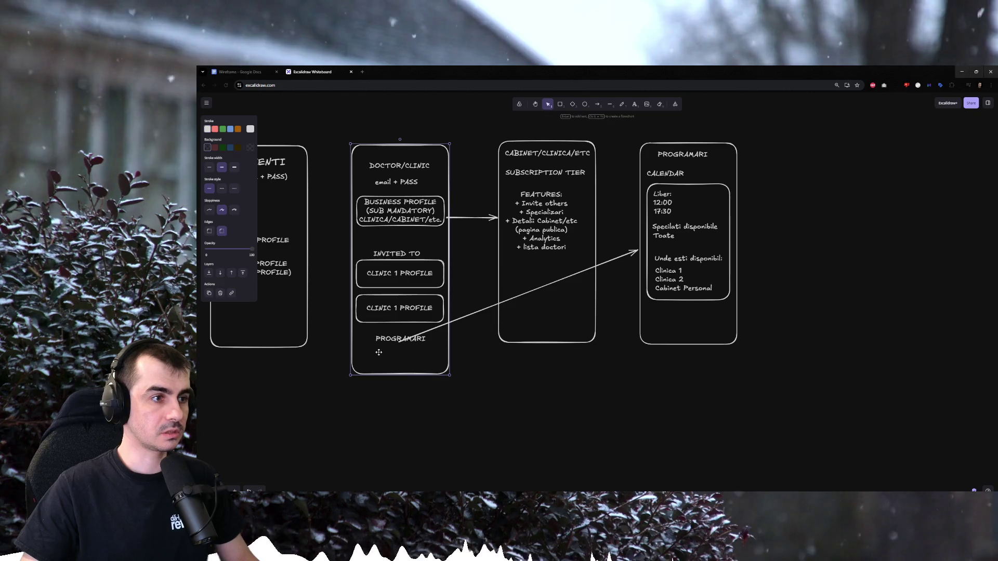
pyautogui.doubleClick(379, 359)
pyautogui.write('Specializari')
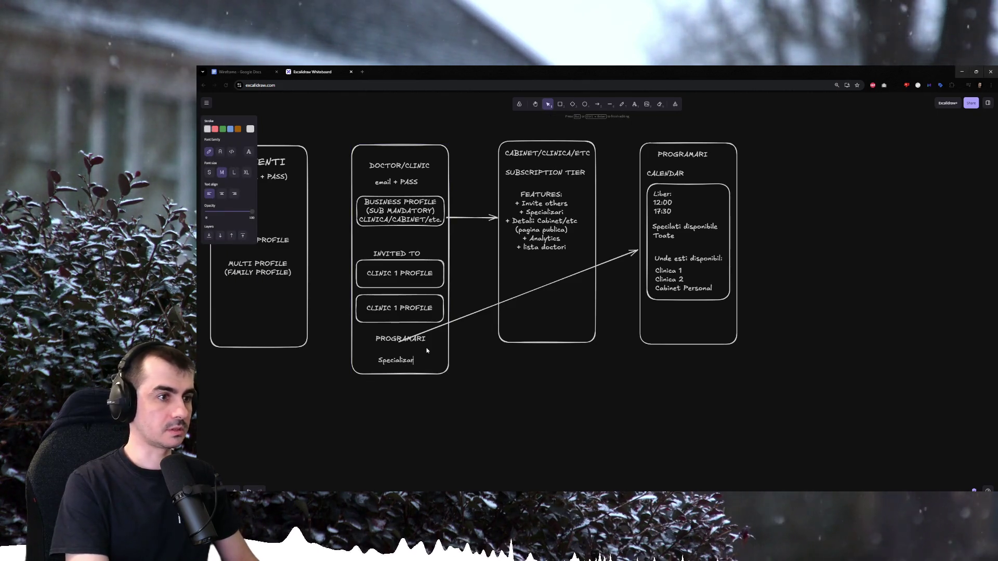
pyautogui.click(426, 350)
pyautogui.click(400, 360)
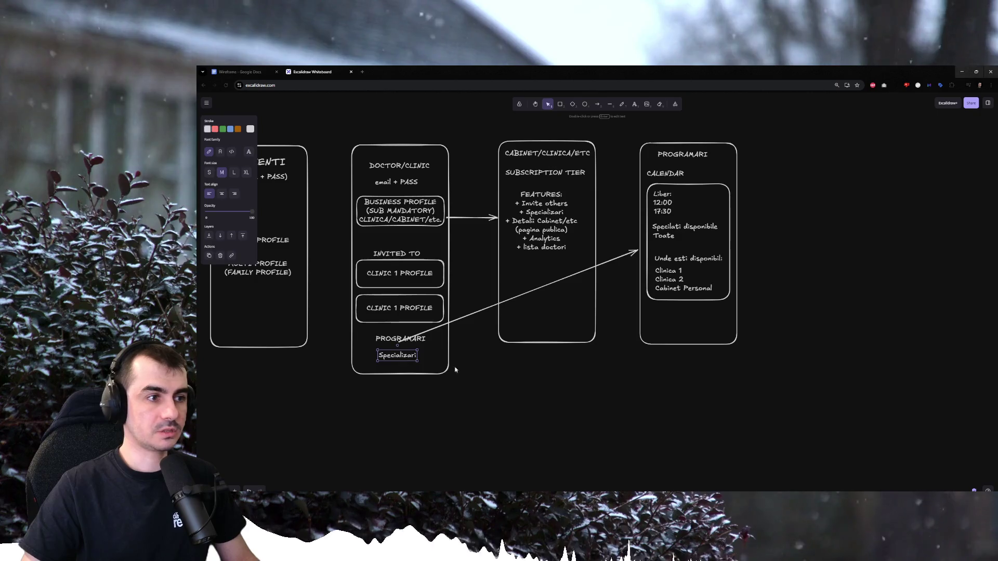
pyautogui.click(690, 367)
pyautogui.scroll(1, 647, 249)
# Duplicate the PROGRAMARI card and connect Specializari to the copy with an arrow.
pyautogui.moveTo(610, 138); pyautogui.dragTo(749, 402)
pyautogui.moveTo(663, 266)
pyautogui.mouseDown()
pyautogui.moveTo(720, 318)
pyautogui.moveTo(791, 243)
pyautogui.mouseUp()
pyautogui.click(619, 426)
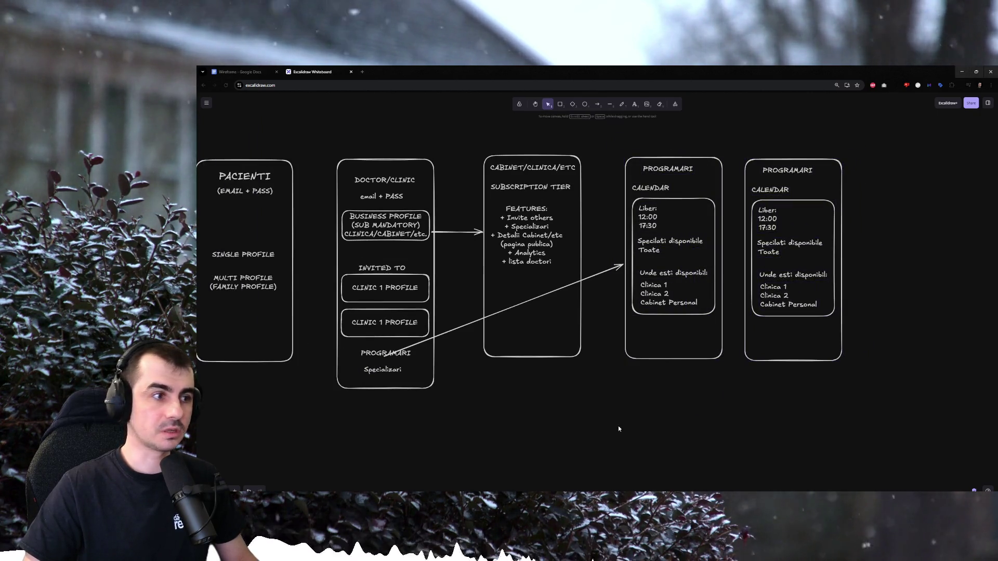
pyautogui.press('a')
pyautogui.moveTo(403, 370); pyautogui.dragTo(752, 251)
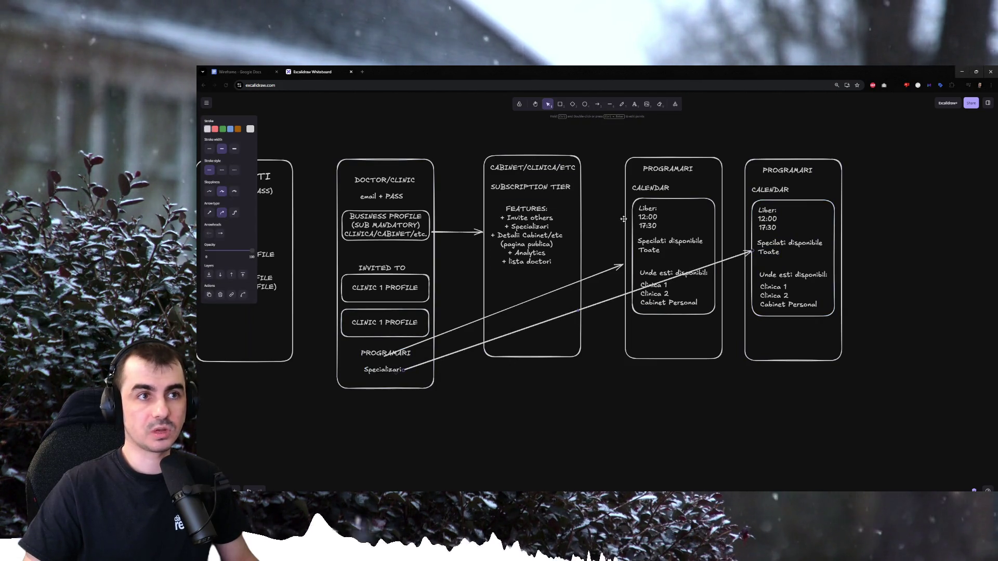
pyautogui.hscroll(2, 941, 259)
pyautogui.press('Escape')
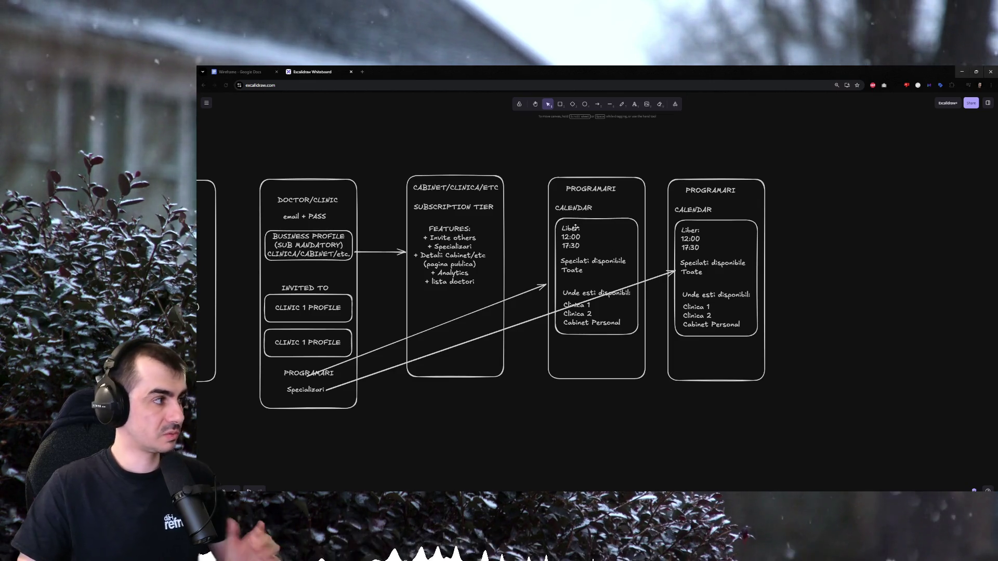
# Clear the copied card's contents and retitle it SPECIALIZARI.
pyautogui.click(729, 228)
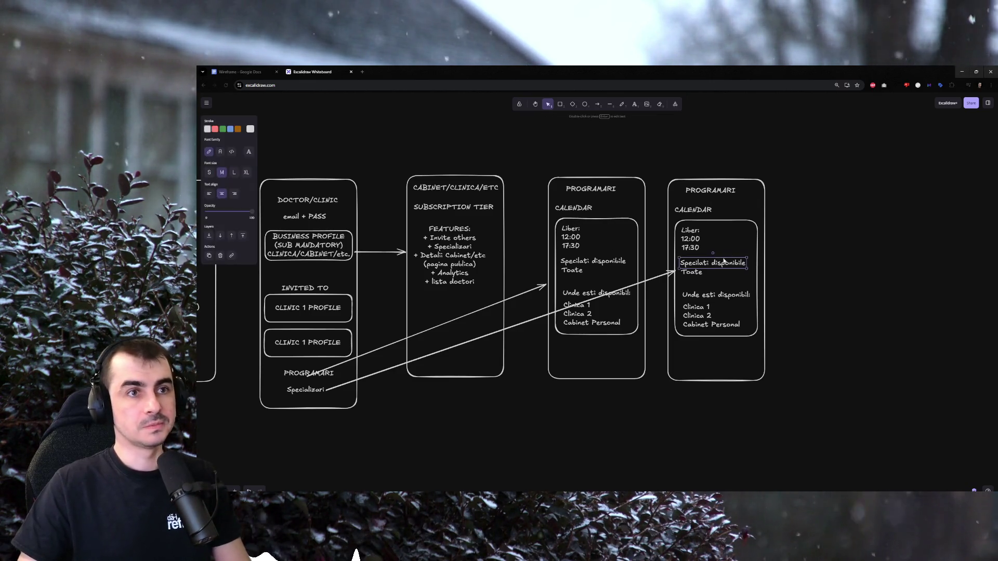
pyautogui.moveTo(783, 332); pyautogui.dragTo(674, 233)
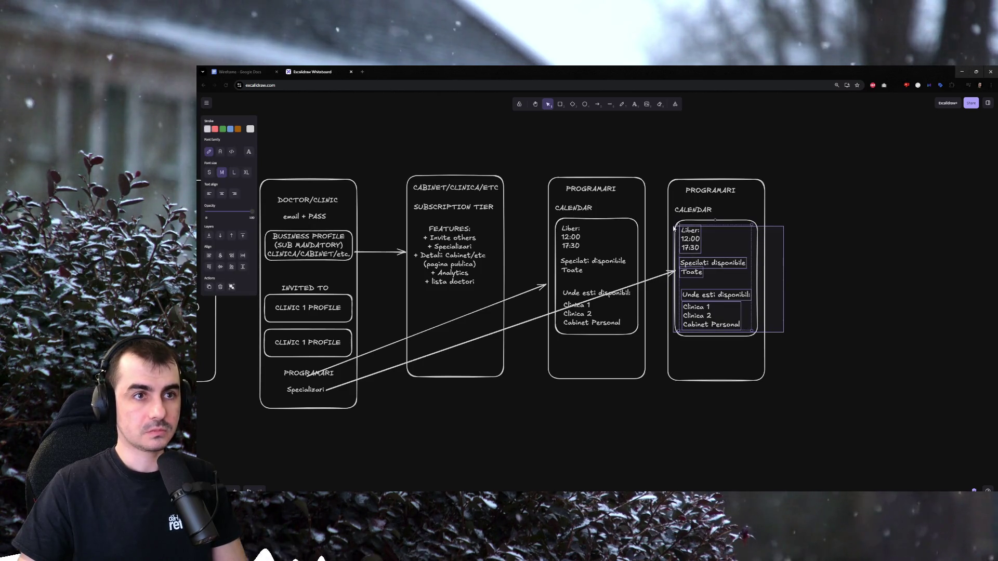
pyautogui.press('Delete')
pyautogui.click(694, 209)
pyautogui.doubleClick(709, 191)
pyautogui.write('SPECIALIZARI')
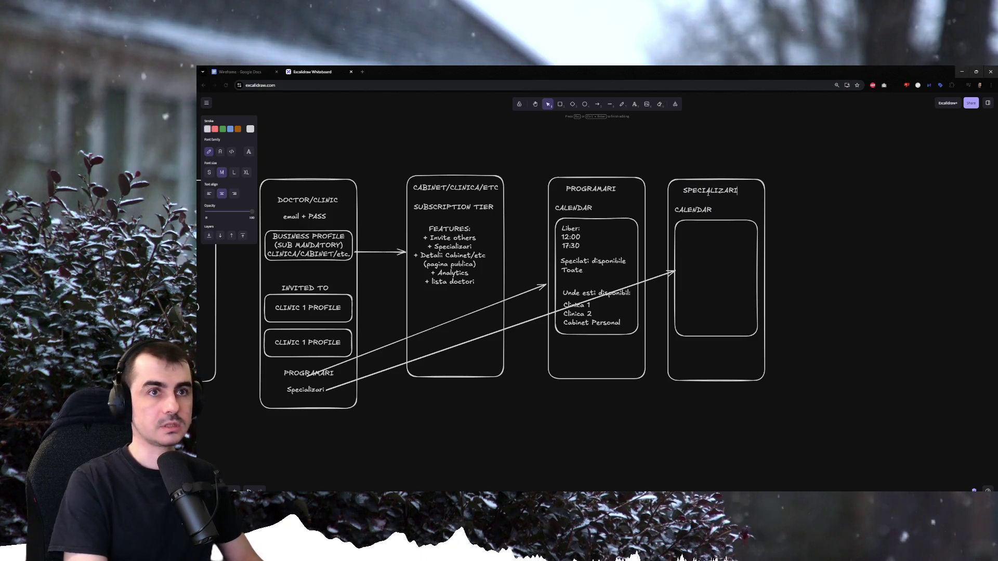
pyautogui.click(831, 212)
# Turn the CALENDAR label into a GASTRO: 20m line and remove the inner rectangle.
pyautogui.doubleClick(708, 211)
pyautogui.write('GASTRO')
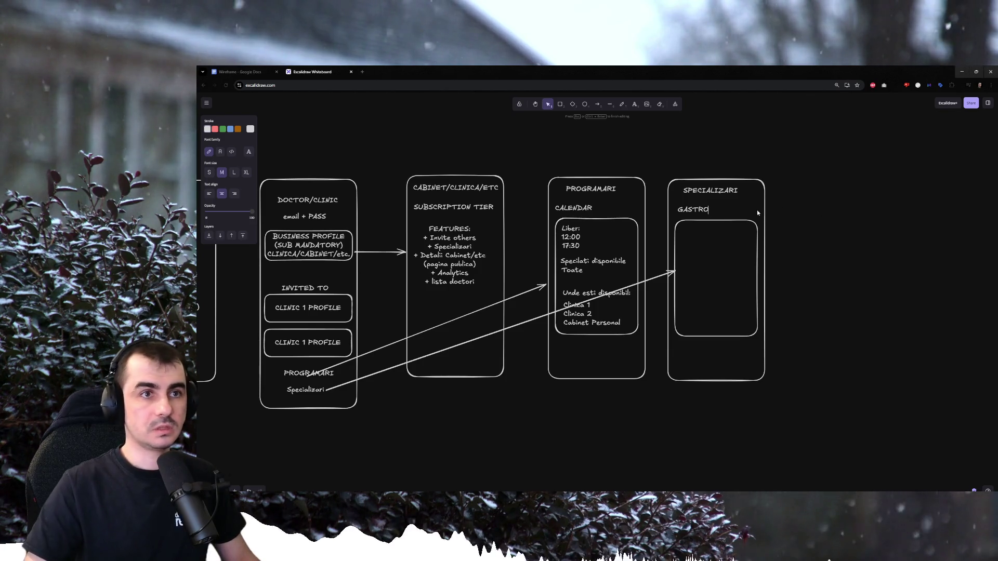
pyautogui.write(': 20m')
pyautogui.click(816, 226)
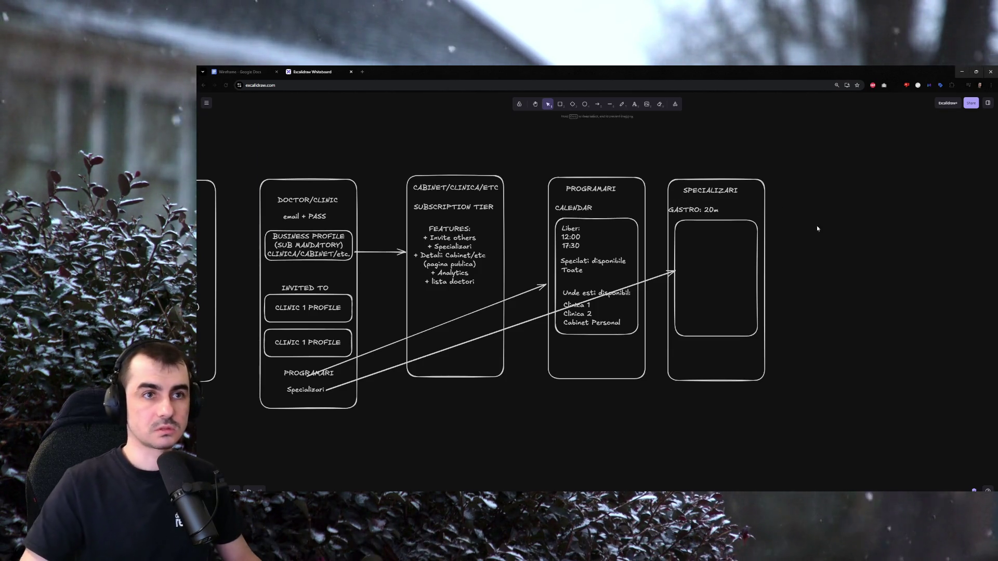
pyautogui.click(698, 222)
pyautogui.press('Delete')
# Add a CONTROL WTF: 30m line beneath GASTRO: 20m by duplicating and editing it.
pyautogui.click(698, 211)
pyautogui.hotkey('ctrl', 'c')
pyautogui.hotkey('ctrl', 'v')
pyautogui.doubleClick(699, 224)
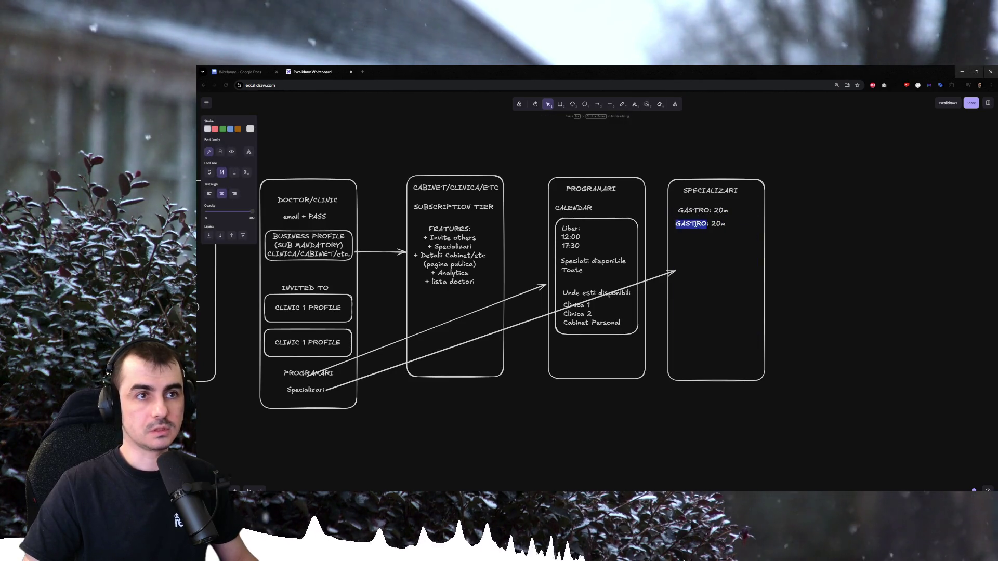
pyautogui.press('BackSpace')
pyautogui.write('E')
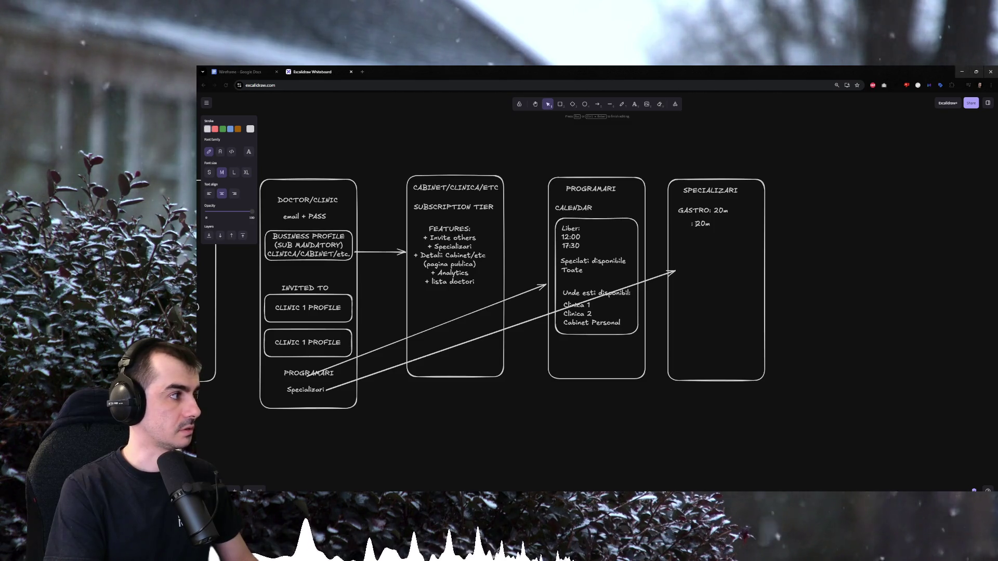
pyautogui.write('ROL WTF')
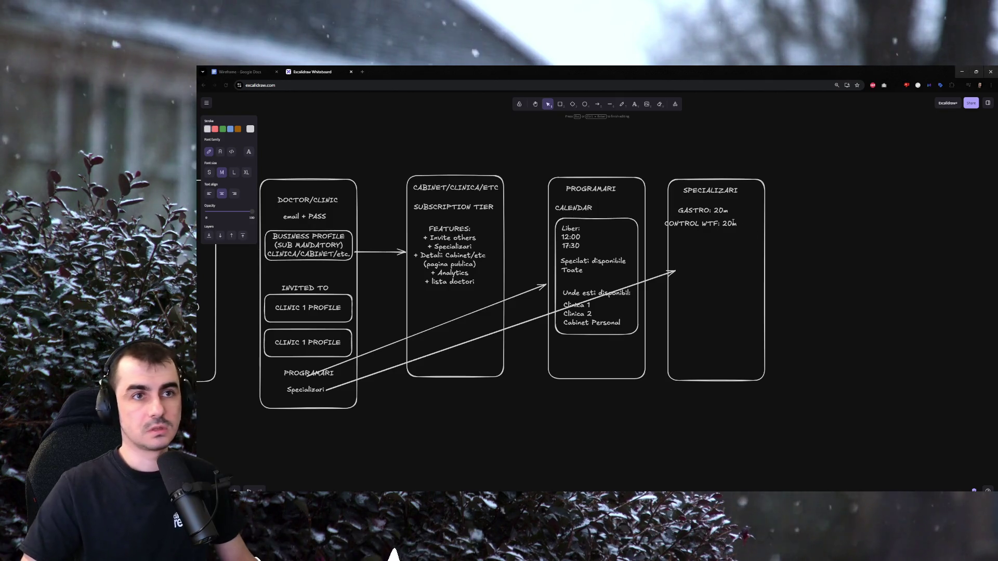
pyautogui.write('4')
pyautogui.press('Escape')
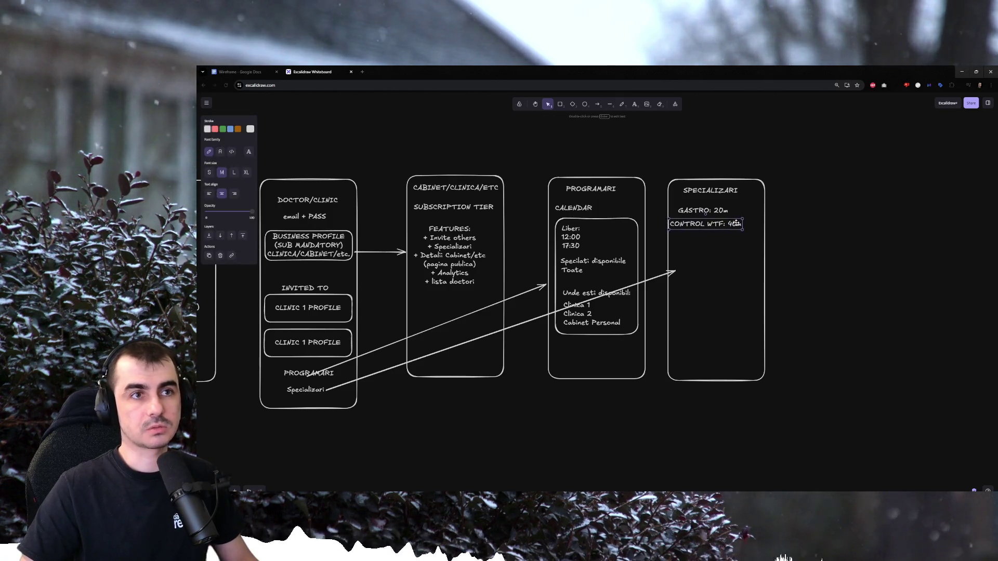
pyautogui.doubleClick(737, 224)
pyautogui.press('BackSpace')
pyautogui.write('3')
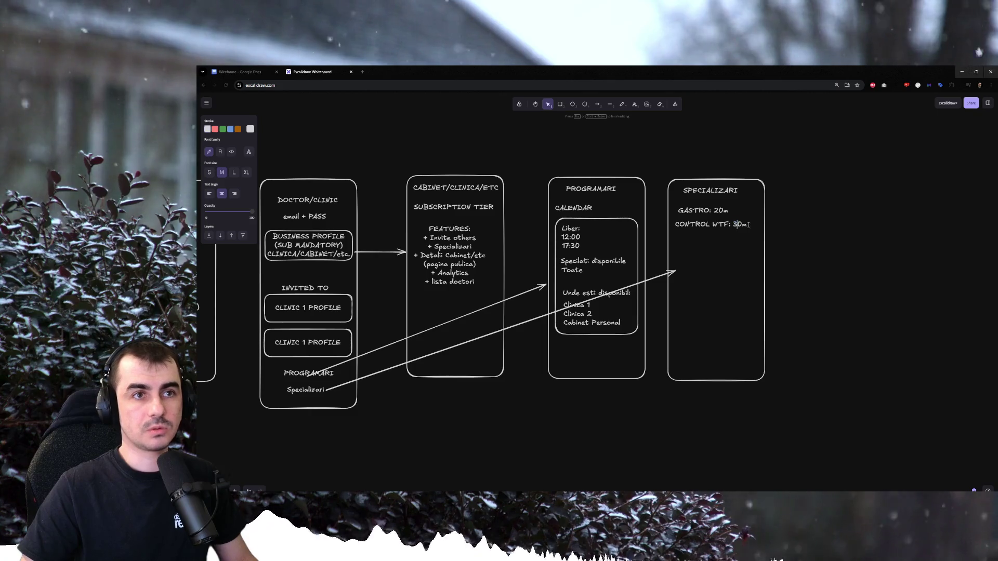
pyautogui.click(777, 250)
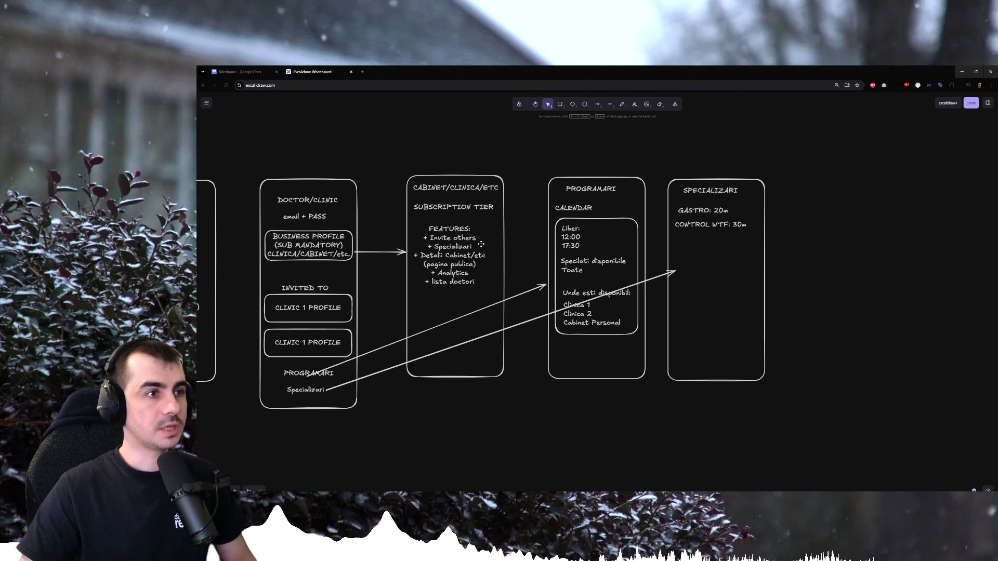
pyautogui.doubleClick(571, 238)
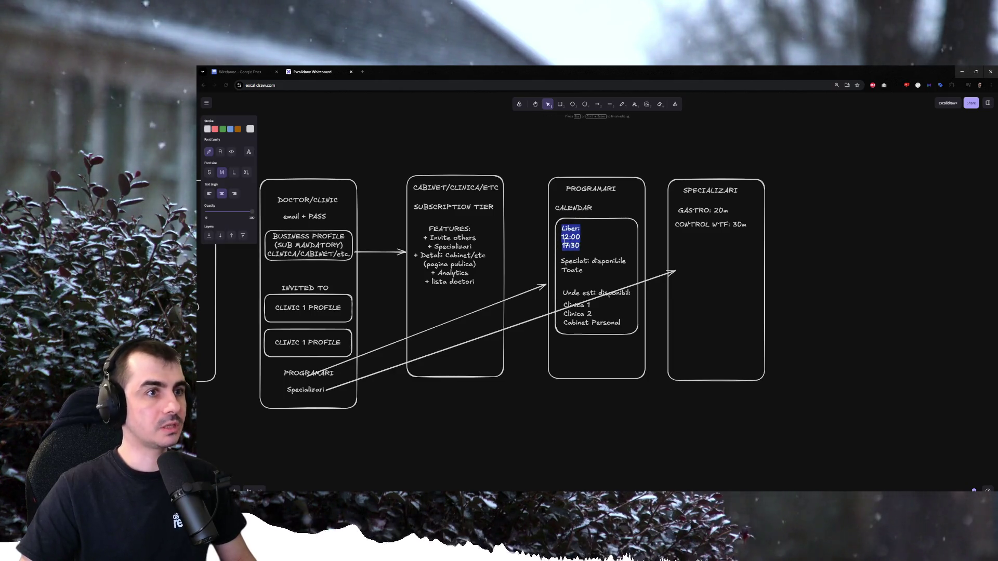
pyautogui.click(571, 245)
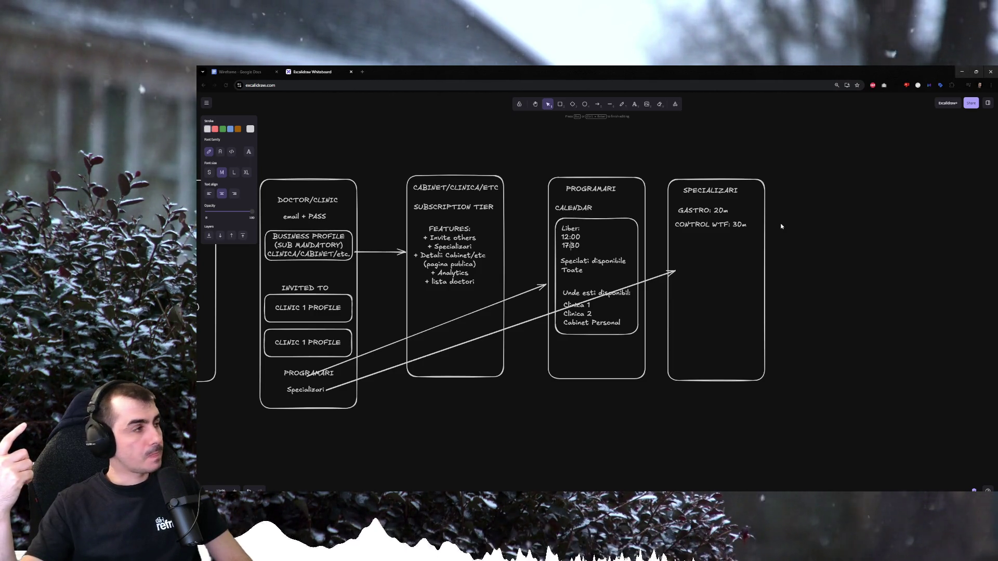
pyautogui.click(782, 226)
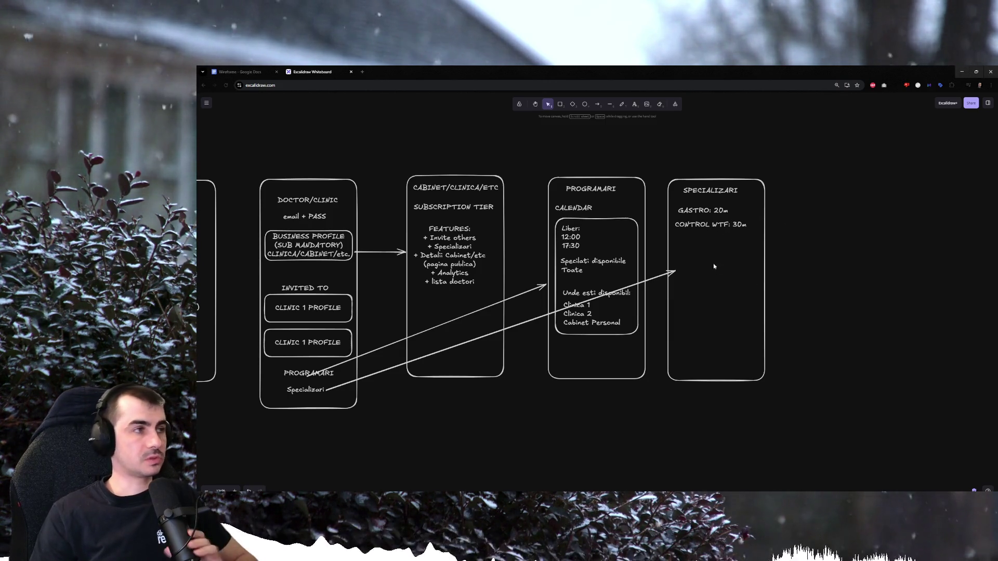
# Reposition the duration lines and reattach the arrow end to the SPECIALIZARI card.
pyautogui.click(709, 212)
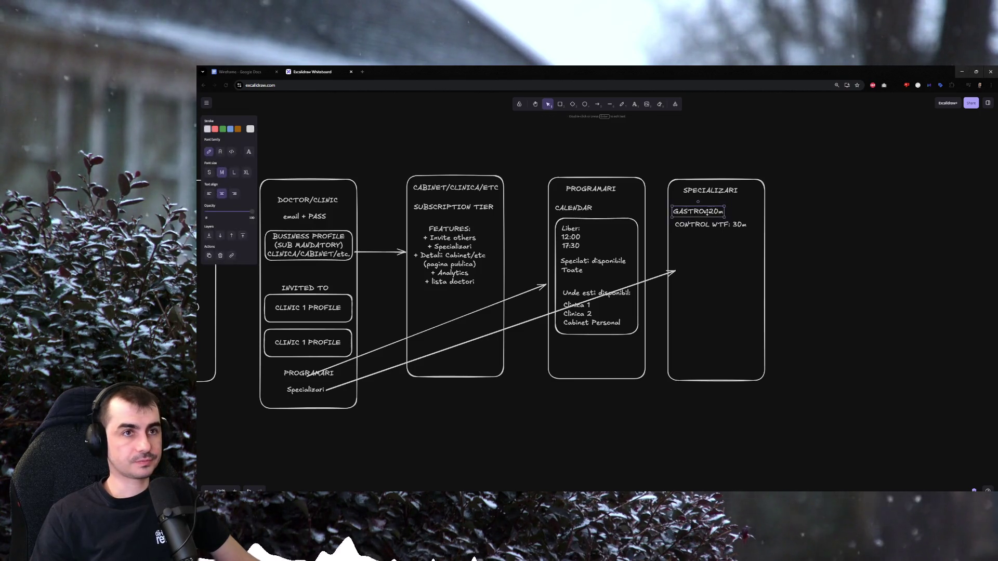
pyautogui.moveTo(744, 255)
pyautogui.mouseDown()
pyautogui.moveTo(674, 201)
pyautogui.moveTo(696, 231)
pyautogui.mouseUp()
pyautogui.click(702, 236)
pyautogui.click(677, 270)
pyautogui.moveTo(676, 271); pyautogui.dragTo(681, 248)
pyautogui.click(680, 248)
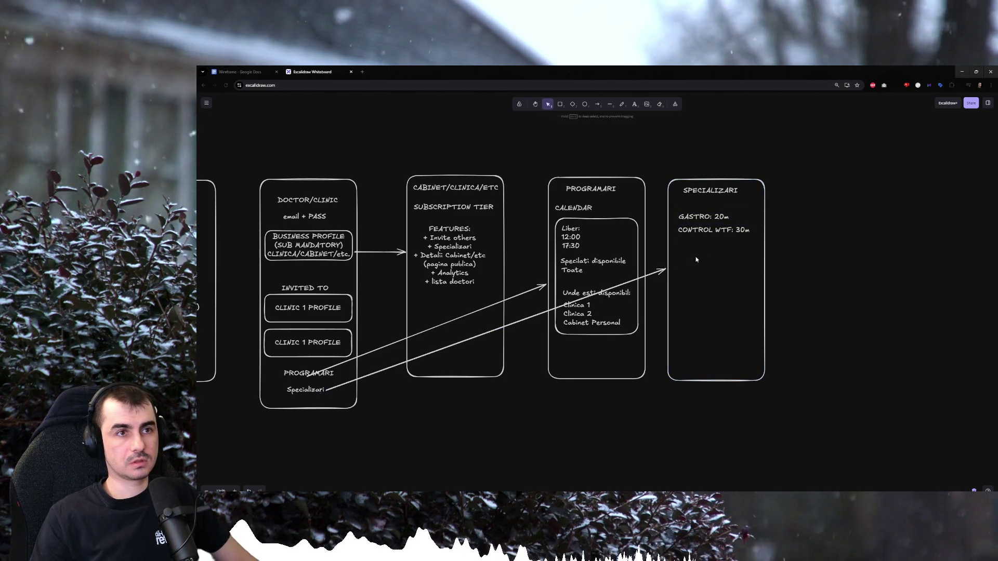
# Add an Overbooking note allowing x Min inside the SPECIALIZARI card.
pyautogui.doubleClick(681, 248)
pyautogui.write('g')
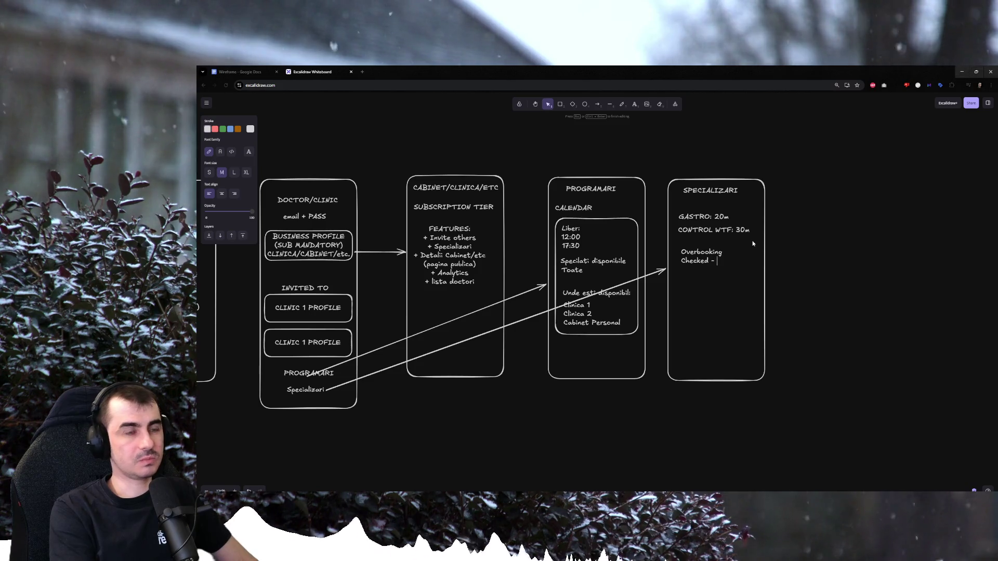
pyautogui.write('daca mai sunt 5 min disponibile')
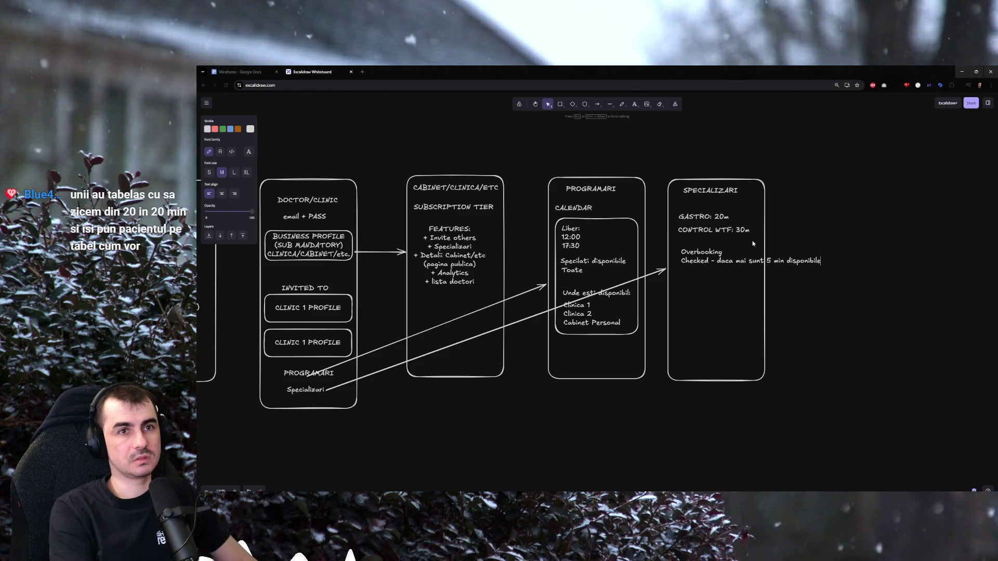
pyautogui.hotkey('ctrl', 'Left')
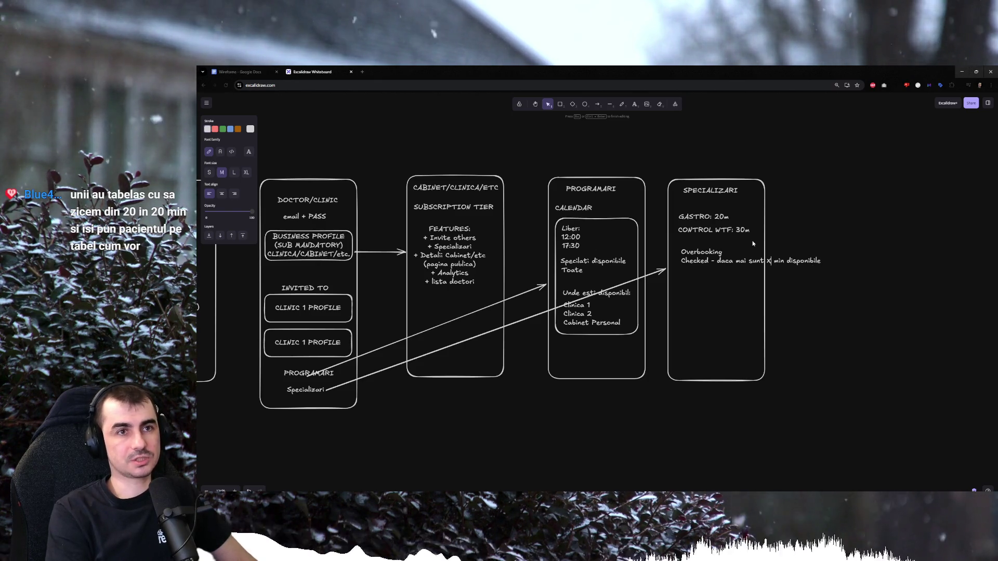
pyautogui.press('Up')
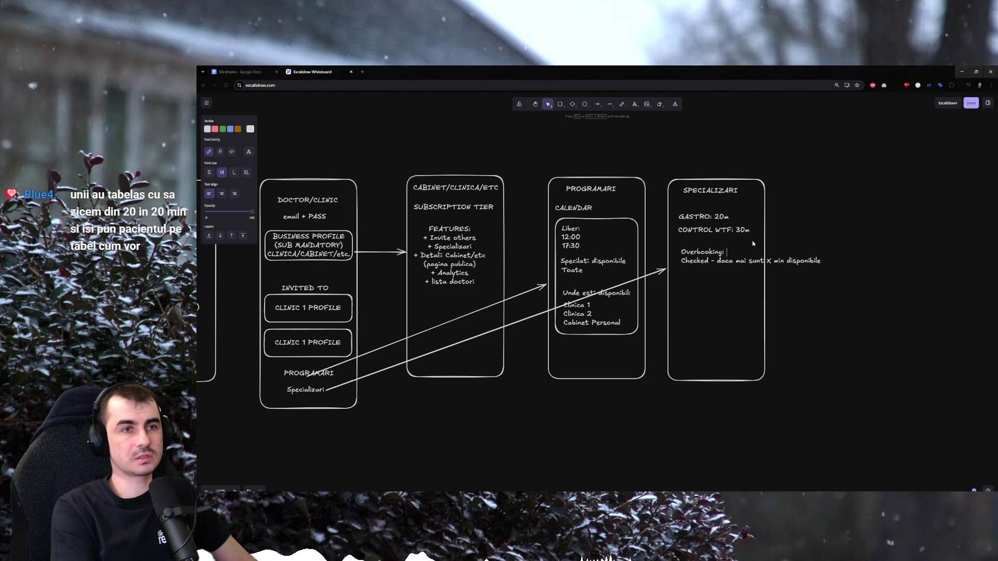
pyautogui.write('x Min allowed')
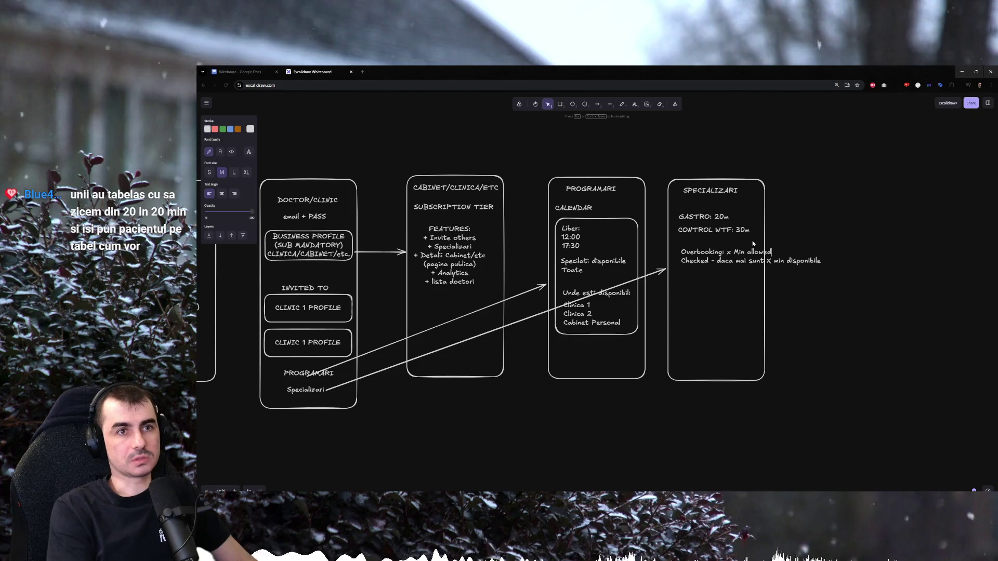
pyautogui.click(794, 285)
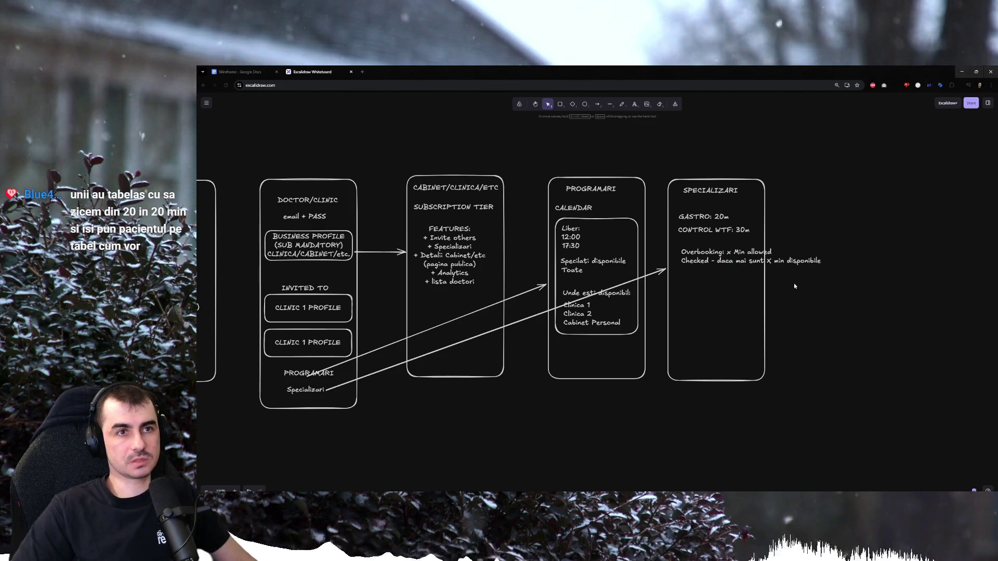
# Extend the Checked note: accept a booking if enough minutes remain, and nudge the block.
pyautogui.doubleClick(782, 263)
pyautogui.press('End')
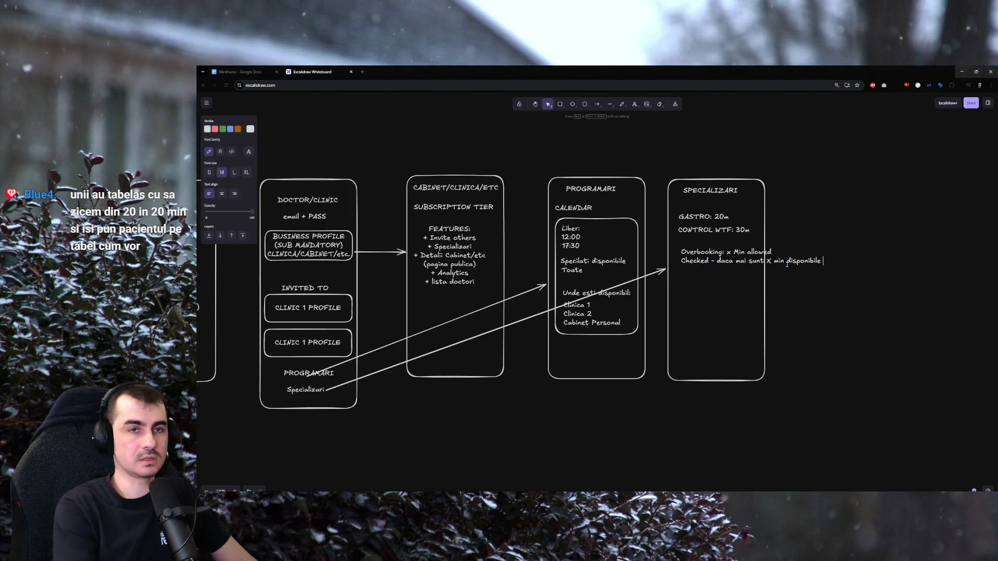
pyautogui.write('pana la urmatoarea programare')
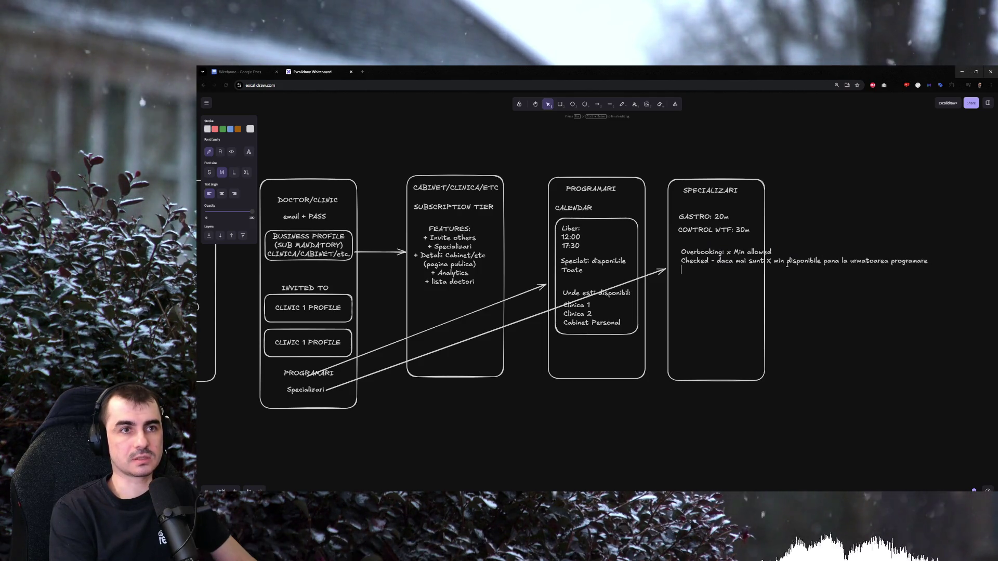
pyautogui.press('Return')
pyautogui.write('sau pana la final de program, atunci a')
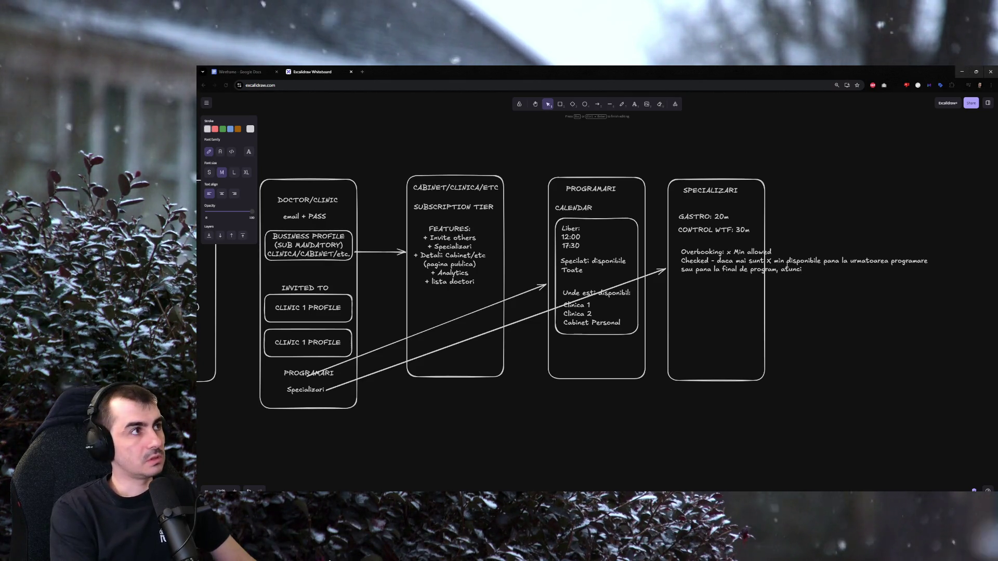
pyautogui.write('ccepta programarea')
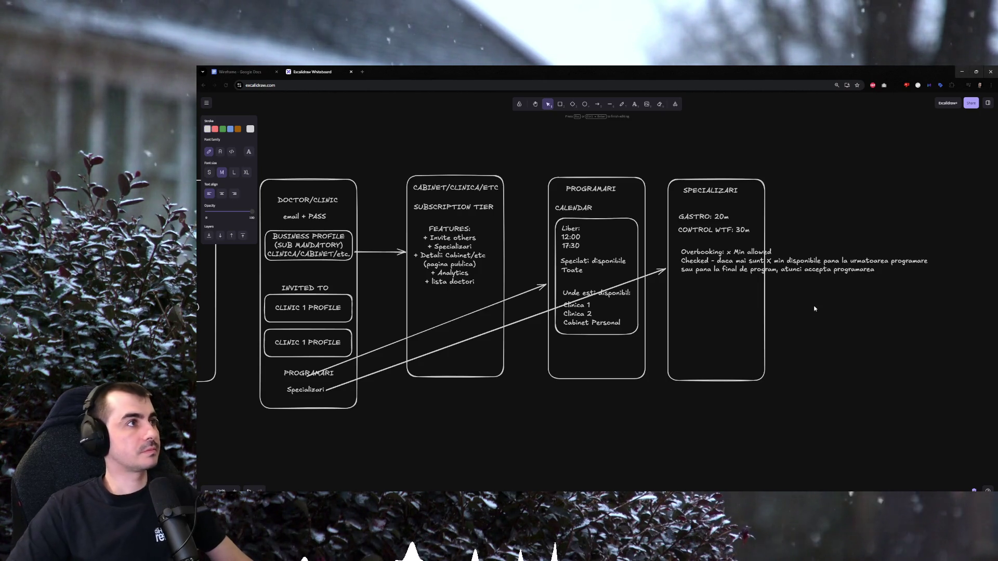
pyautogui.click(820, 319)
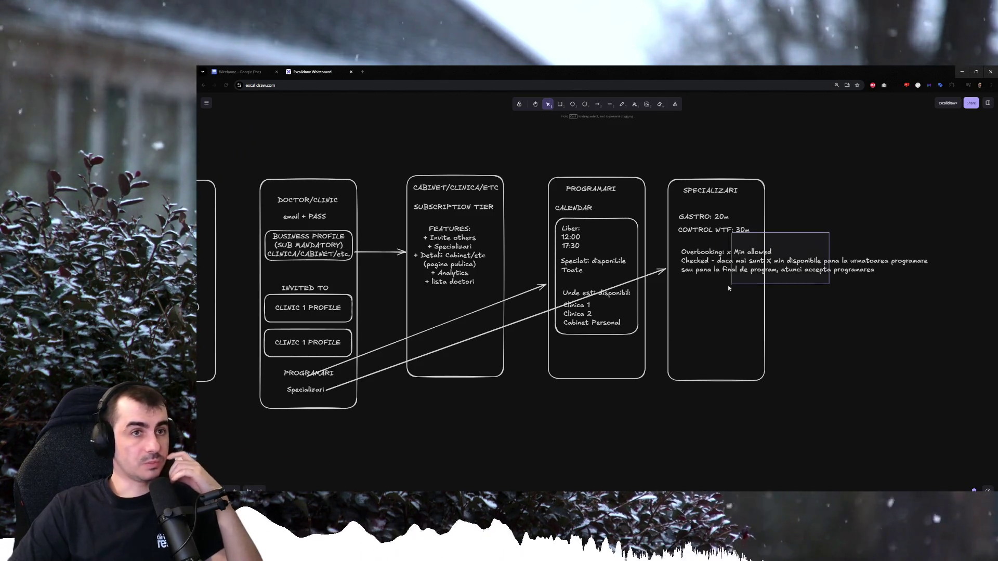
pyautogui.click(701, 265)
pyautogui.moveTo(701, 265); pyautogui.dragTo(698, 263)
pyautogui.click(798, 330)
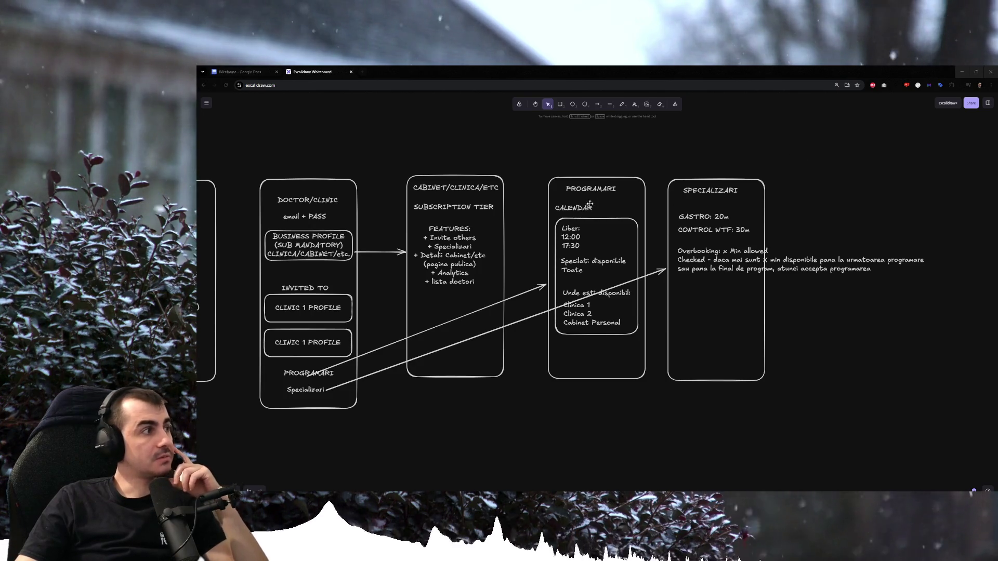
pyautogui.hscroll(3, 820, 235)
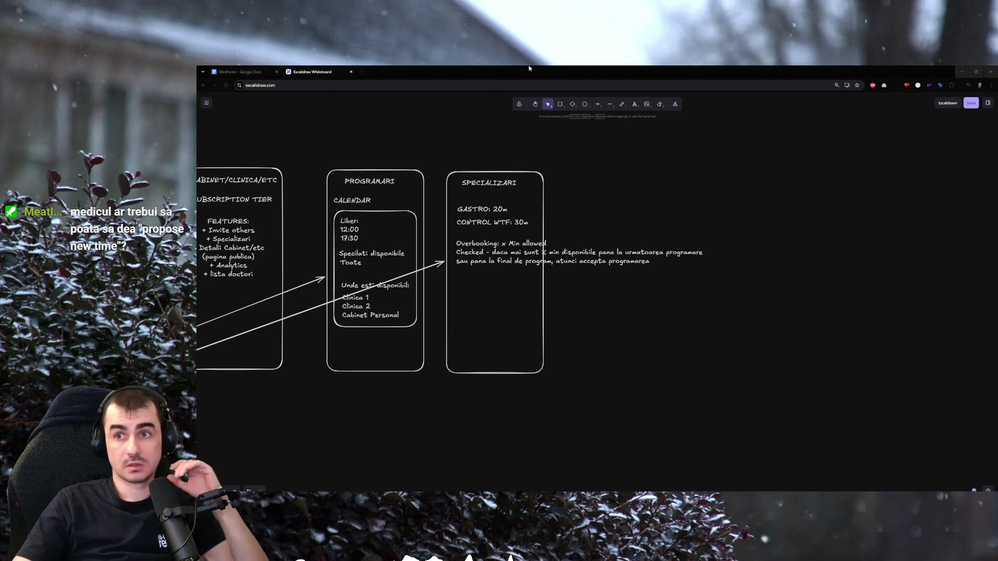
# Bring the Google Docs Wireframe document window forward.
pyautogui.moveTo(312, 72); pyautogui.dragTo(989, 234)
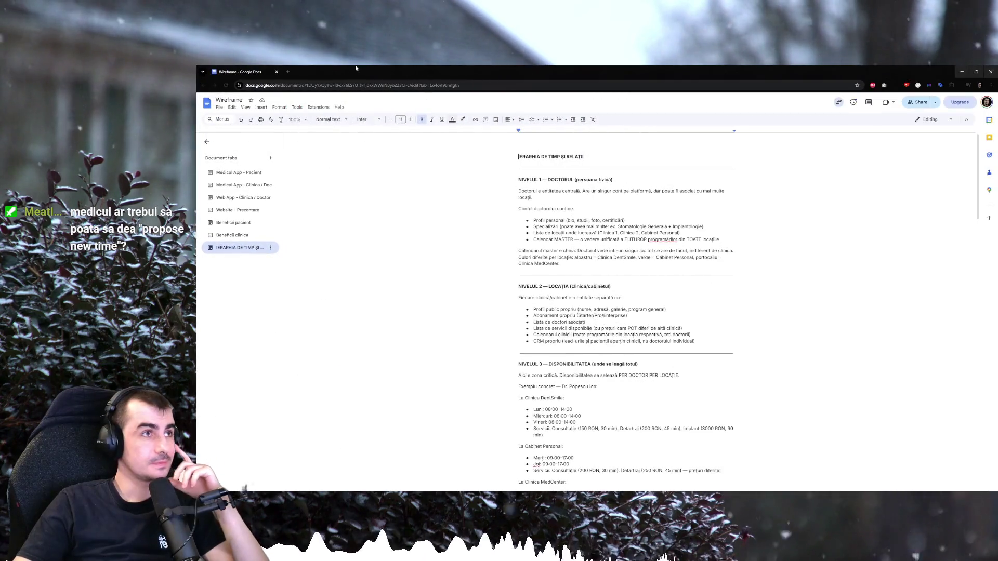
# Merge Docs and whiteboard into one window and close the duplicate Wireframe tab.
pyautogui.moveTo(356, 67); pyautogui.dragTo(234, 71)
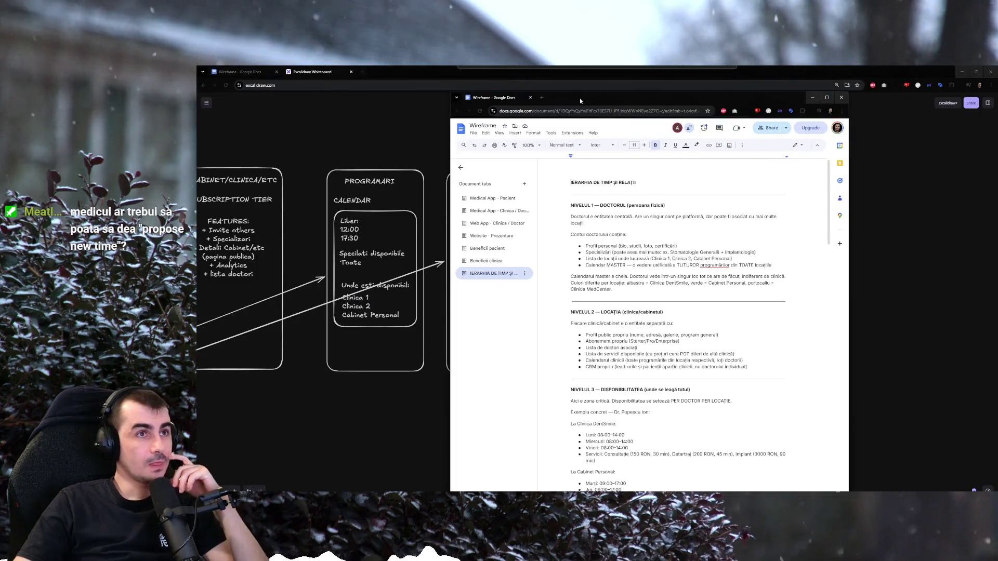
pyautogui.click(257, 71)
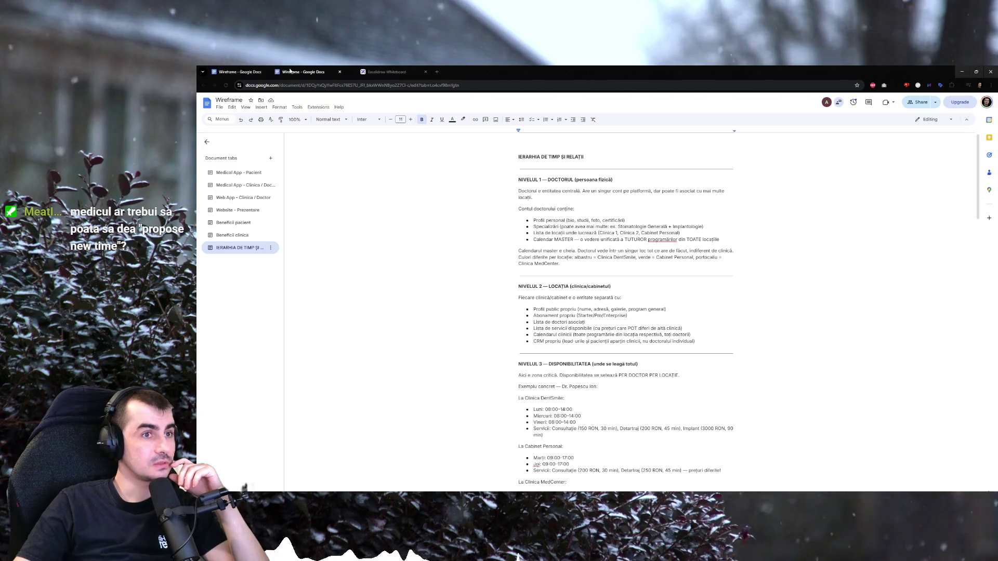
pyautogui.click(312, 70)
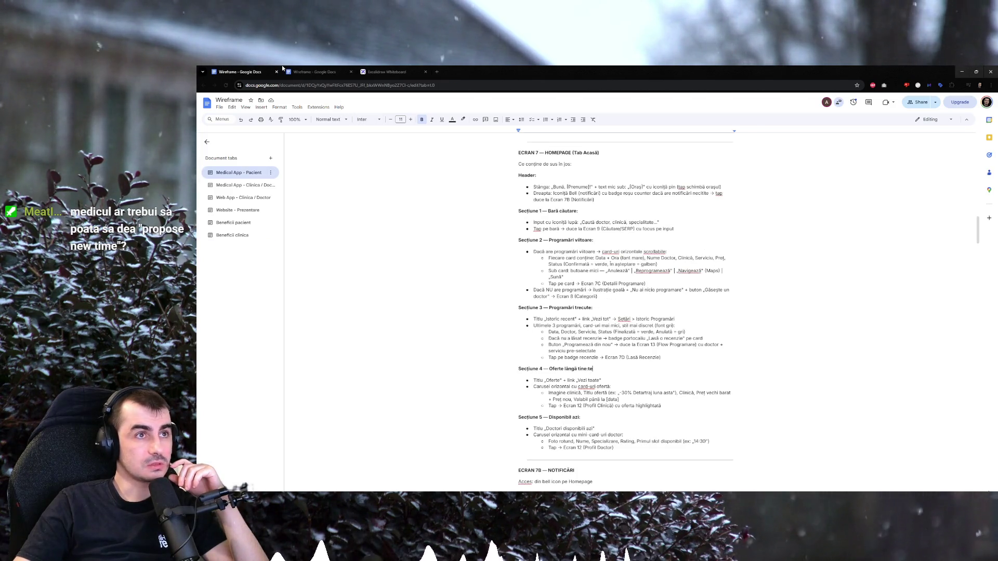
pyautogui.click(258, 71)
pyautogui.click(312, 70)
pyautogui.click(265, 69)
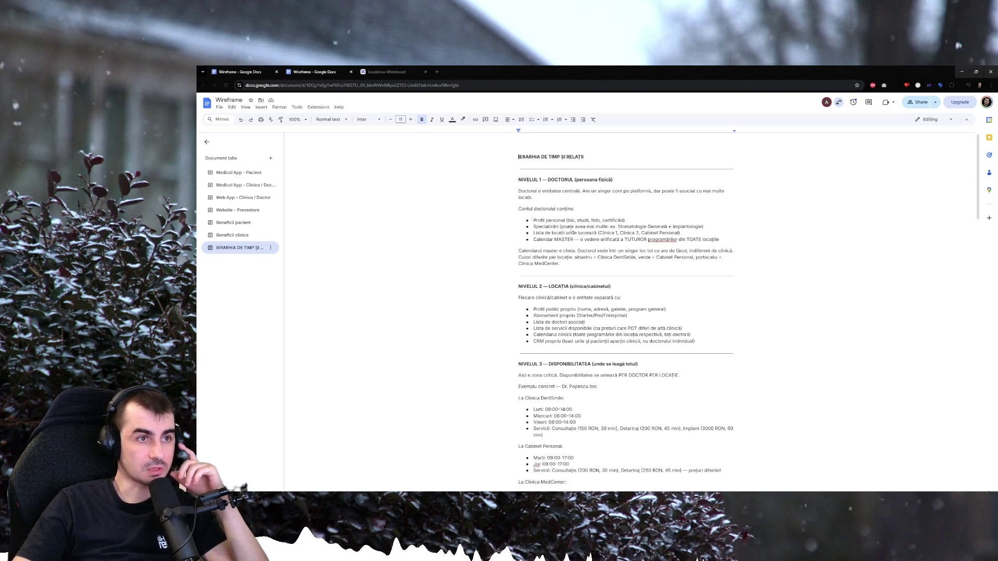
pyautogui.hotkey('ctrl', 'w')
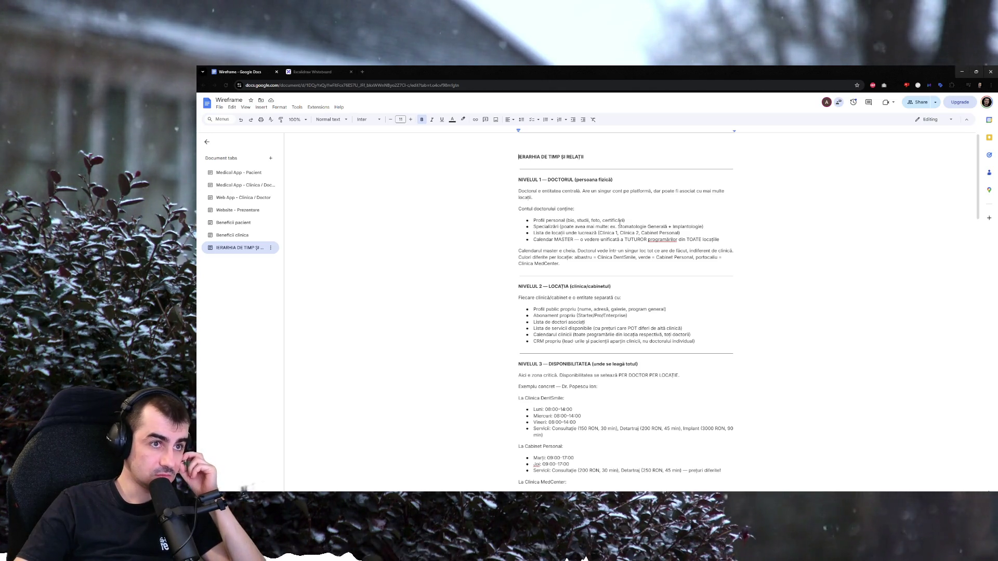
pyautogui.scroll(-1, 620, 222)
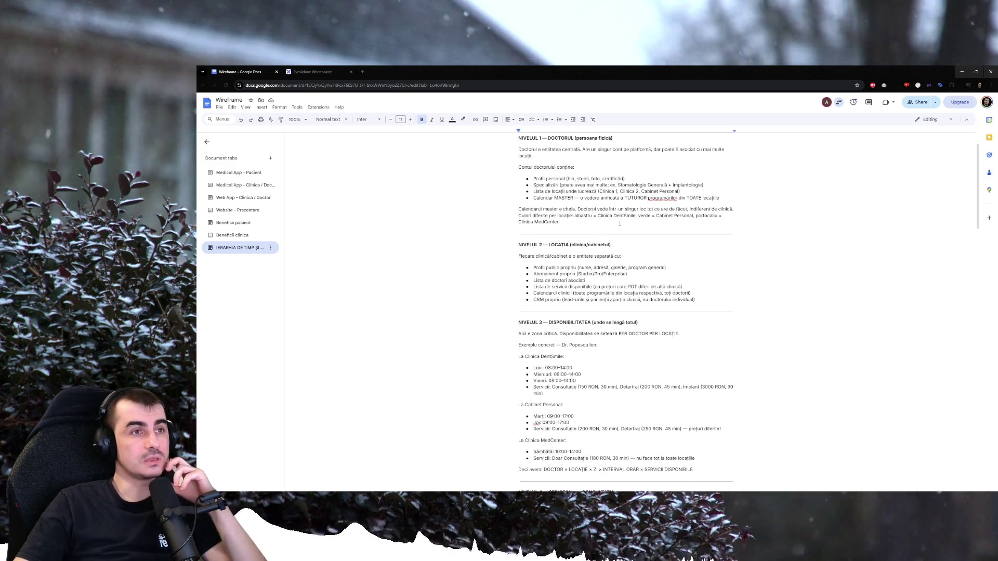
pyautogui.scroll(-1, 619, 223)
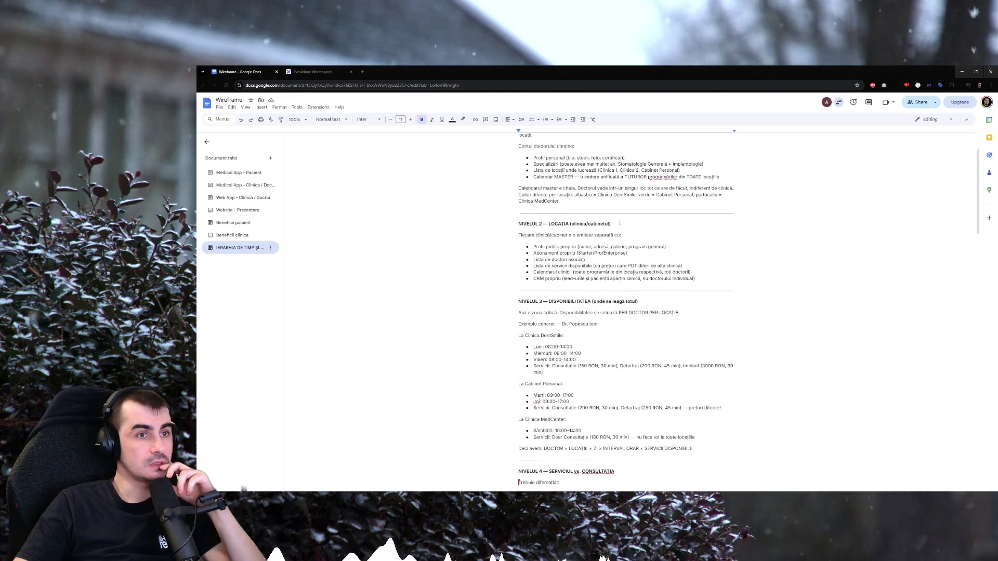
pyautogui.scroll(-1, 620, 223)
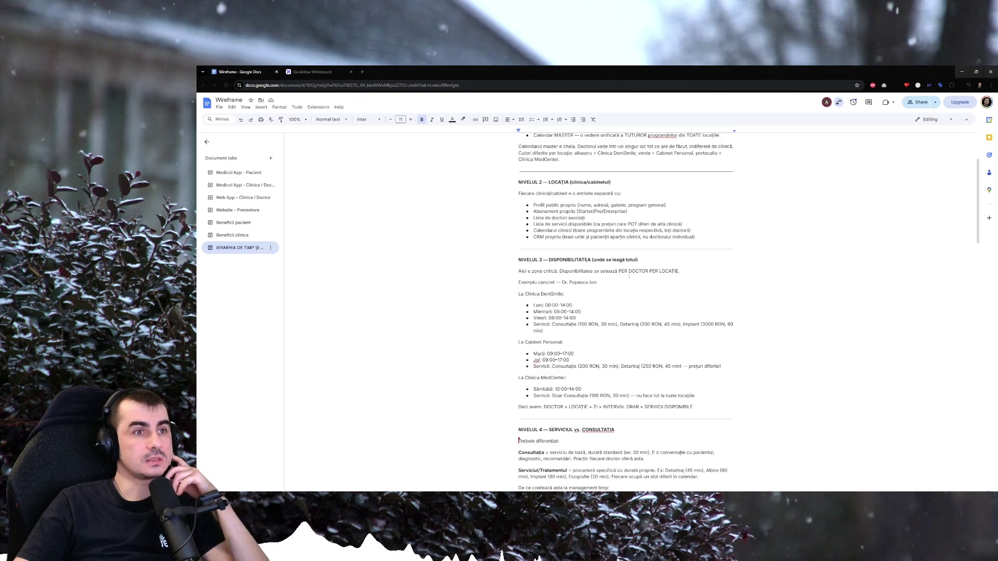
pyautogui.scroll(-1, 587, 317)
pyautogui.scroll(-1, 586, 317)
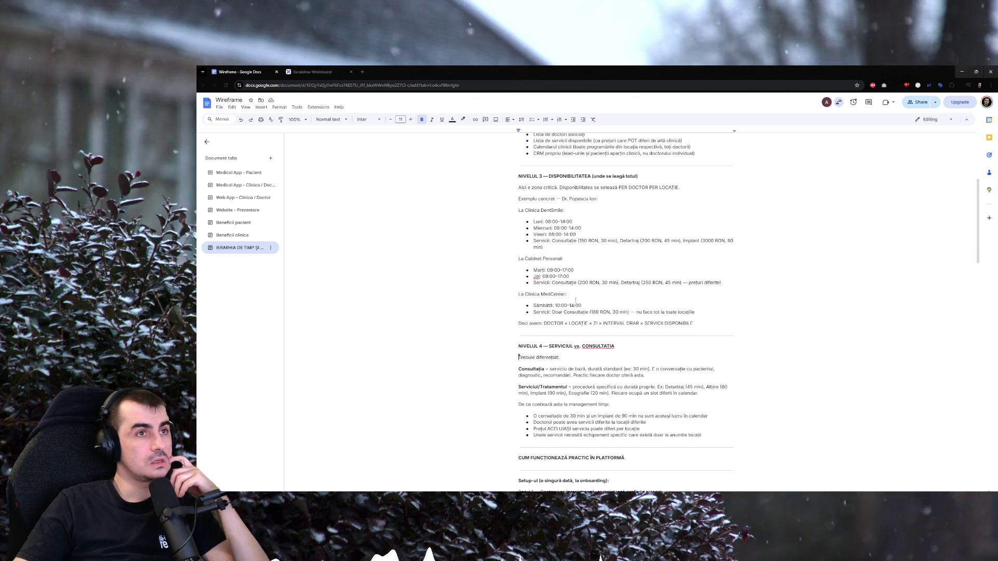
pyautogui.scroll(-1, 575, 298)
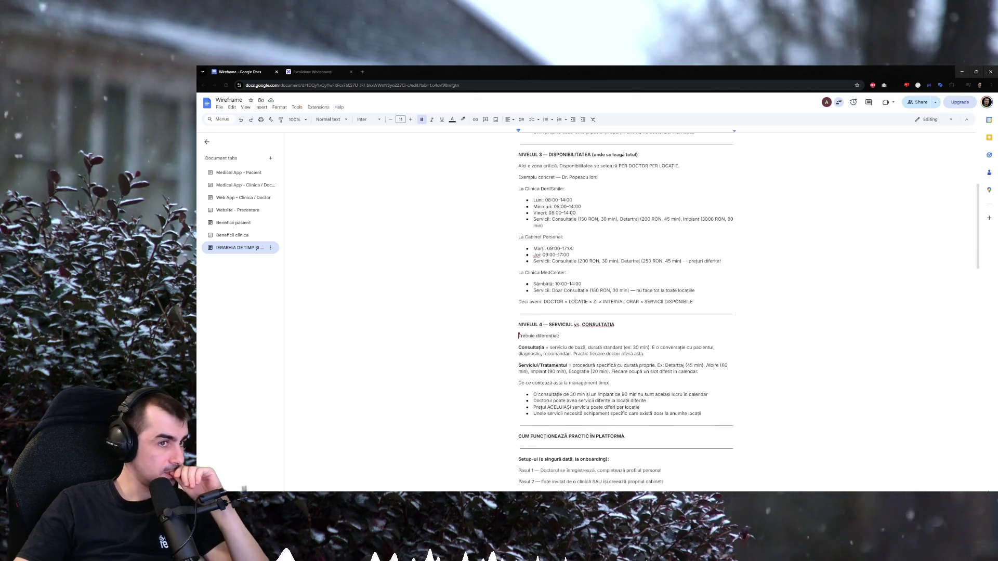
pyautogui.scroll(-1, 580, 307)
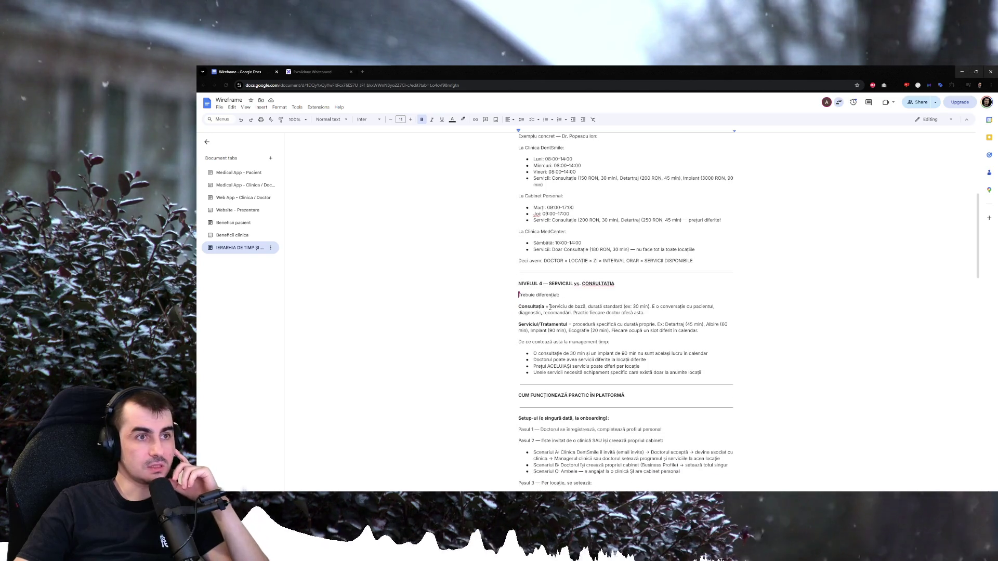
# Read through the Serviciul vs Consultatia notes, then switch to the Excalidraw whiteboard.
pyautogui.moveTo(572, 324); pyautogui.dragTo(703, 324)
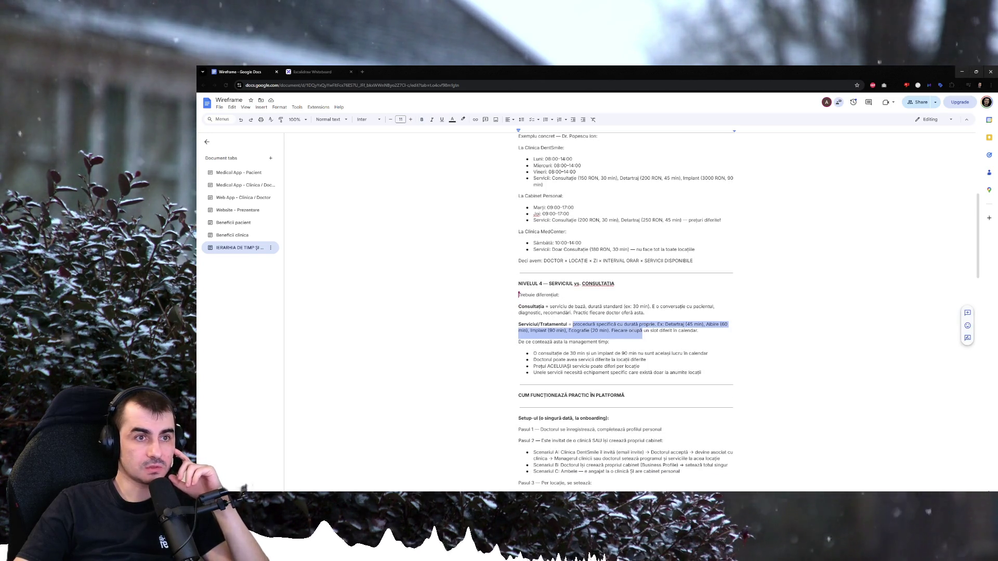
pyautogui.click(712, 341)
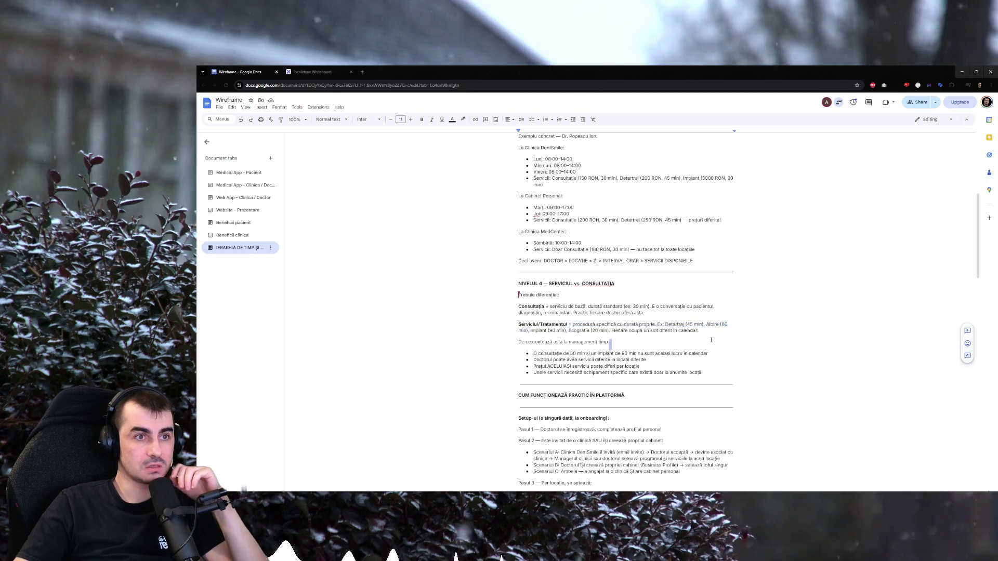
pyautogui.scroll(-1, 694, 338)
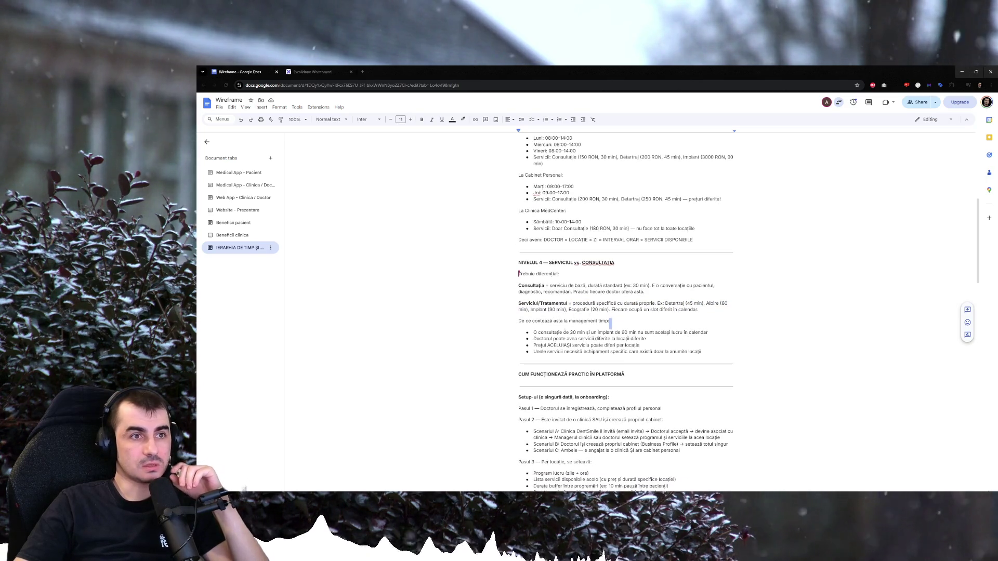
pyautogui.moveTo(540, 333); pyautogui.dragTo(683, 332)
pyautogui.click(663, 347)
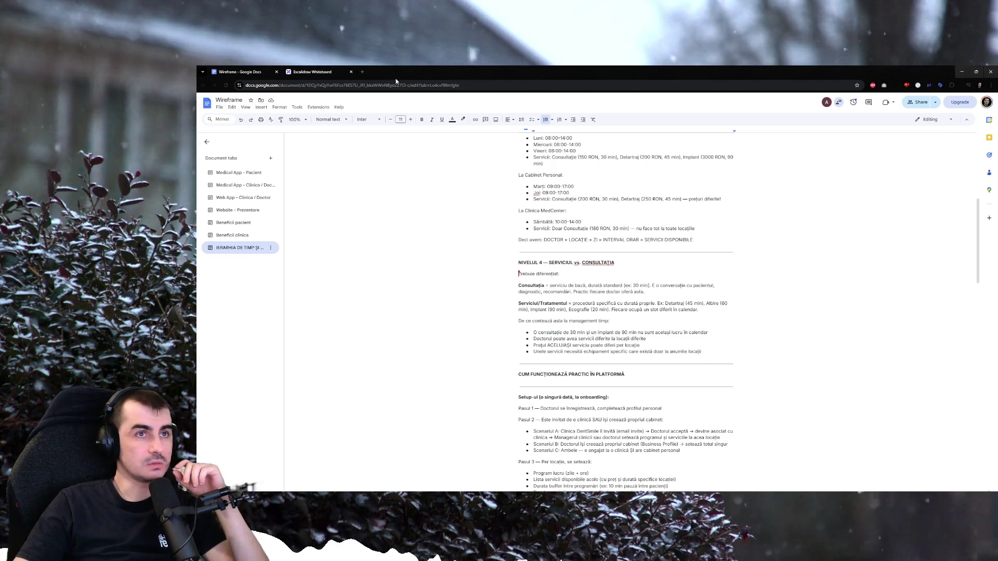
pyautogui.hotkey('ctrl', 'Tab')
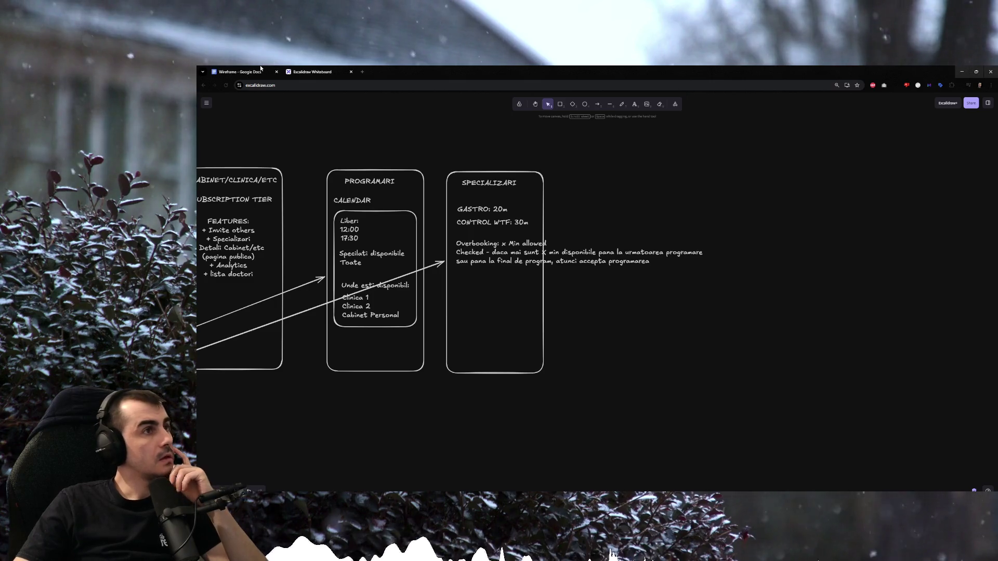
# Return to the Wireframe notes document.
pyautogui.hotkey('ctrl', 'Tab')
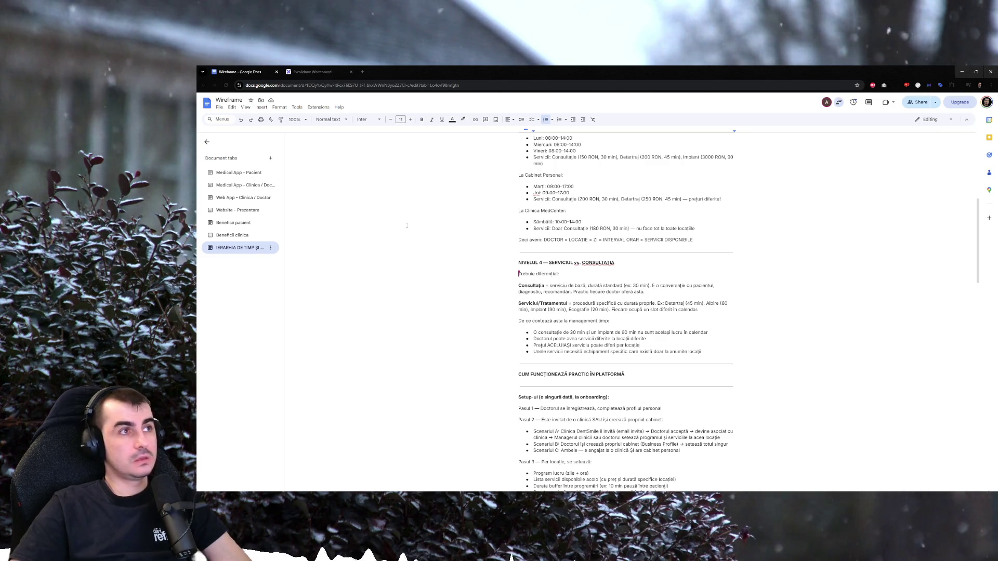
# Look over the Sâmbătă 10:00-14:00 line, then switch to the Excalidraw whiteboard.
pyautogui.moveTo(534, 221); pyautogui.dragTo(581, 222)
pyautogui.click(633, 242)
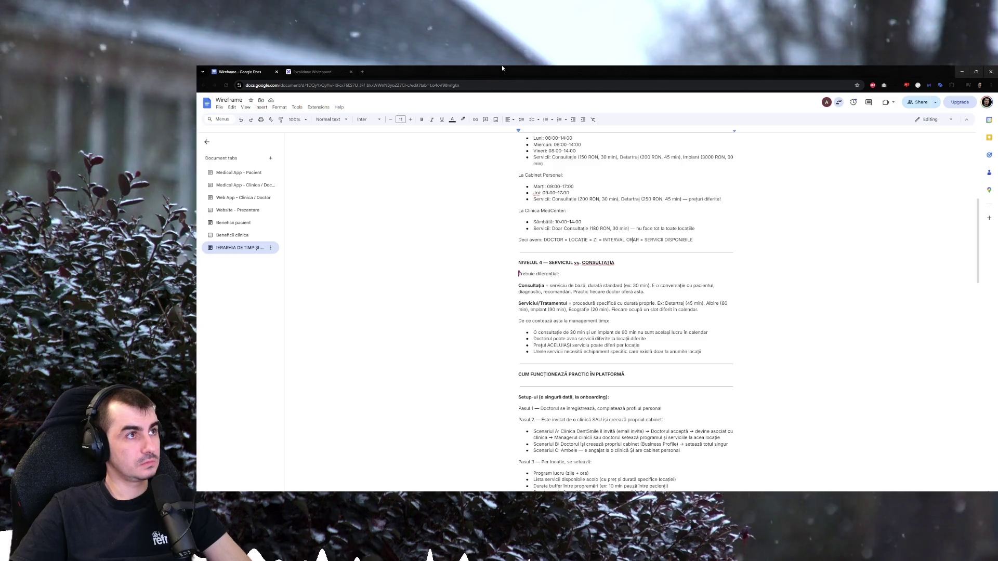
pyautogui.click(312, 71)
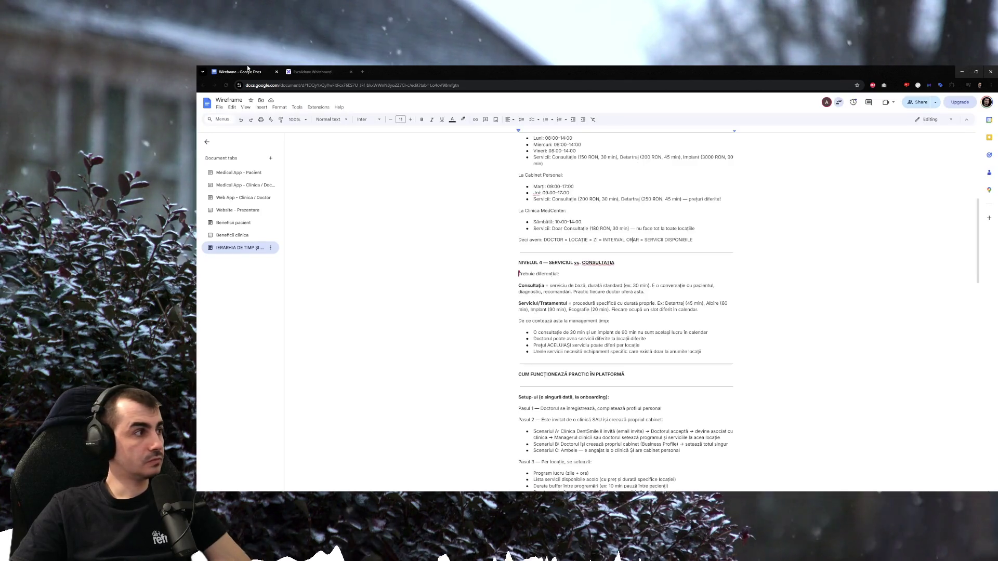
# Go back to the Wireframe notes document.
pyautogui.click(248, 69)
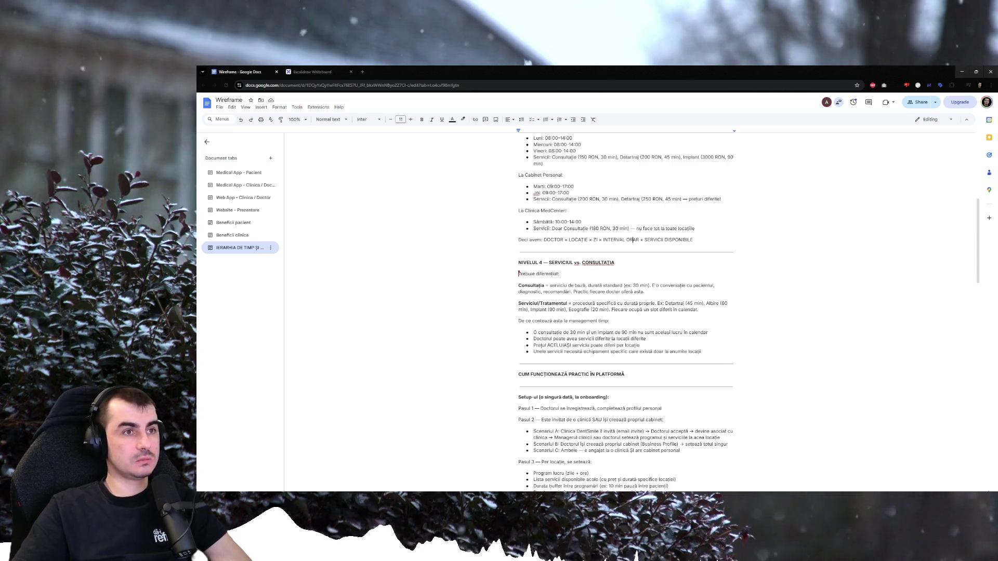
pyautogui.scroll(3, 418, 150)
pyautogui.scroll(3, 614, 286)
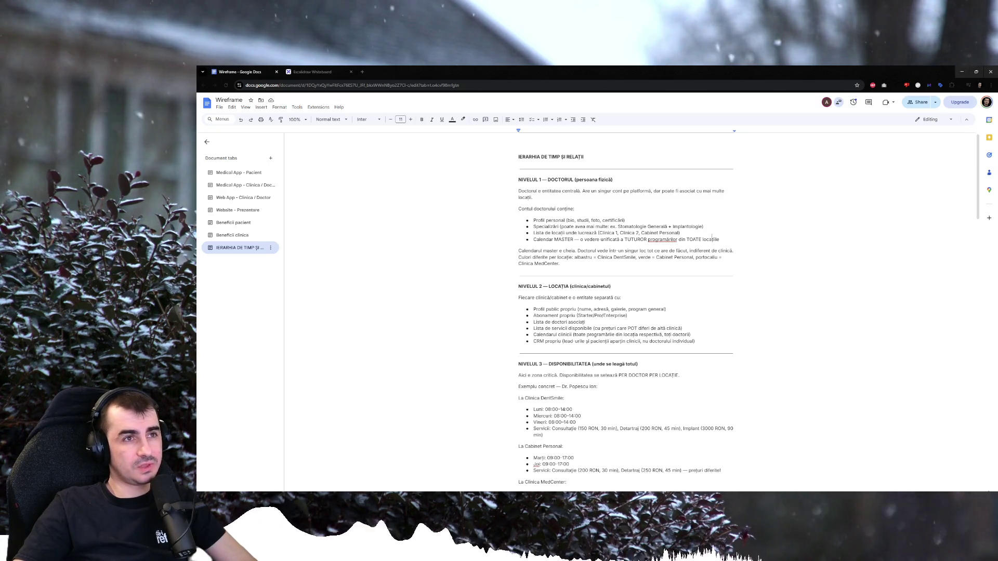
# Open blank lines after the NIVELUL 1 section for a new NIVEL heading.
pyautogui.click(729, 270)
pyautogui.press('Return')
pyautogui.press('Return')
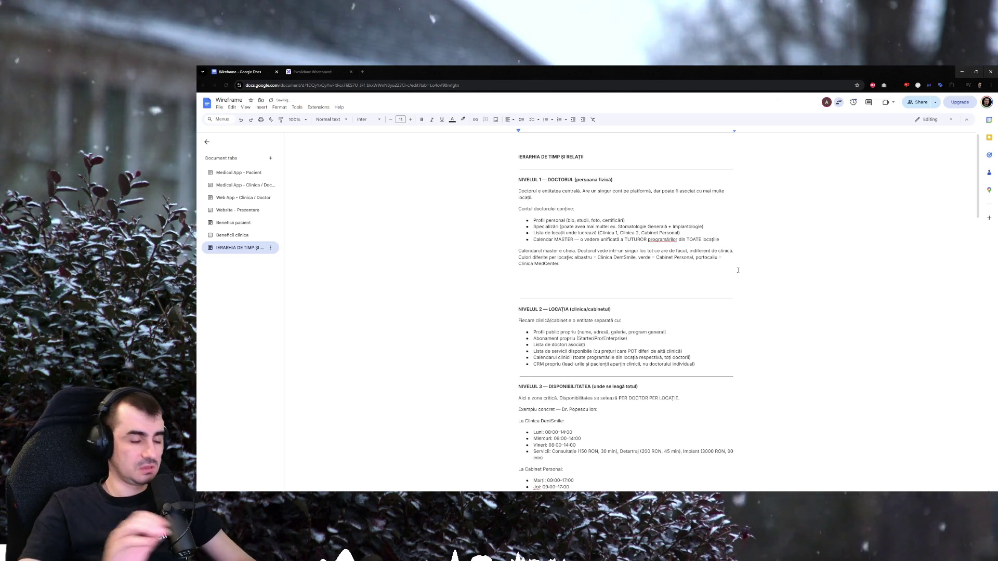
pyautogui.write('NIVEL -')
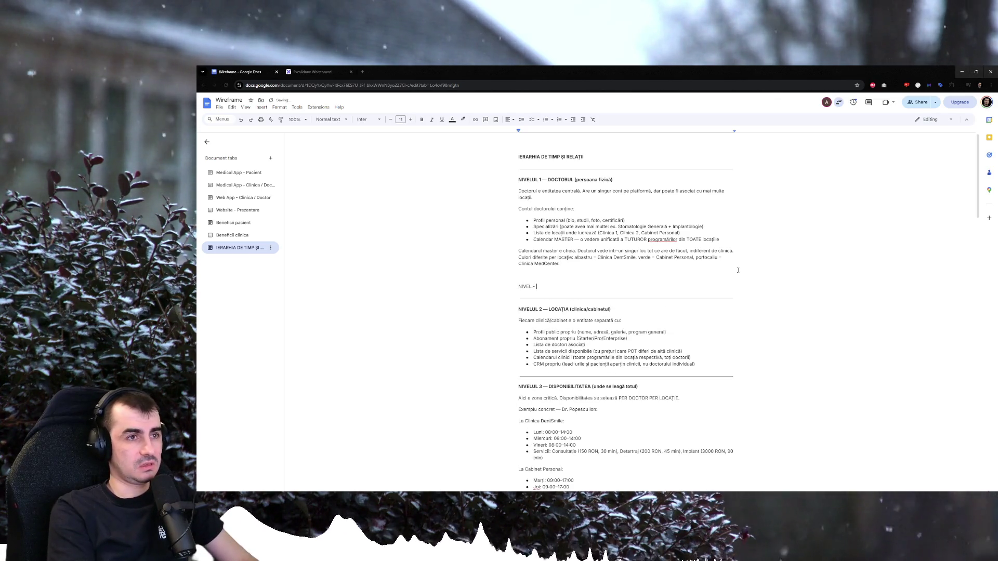
pyautogui.write(' SUBSCRIPTIONS')
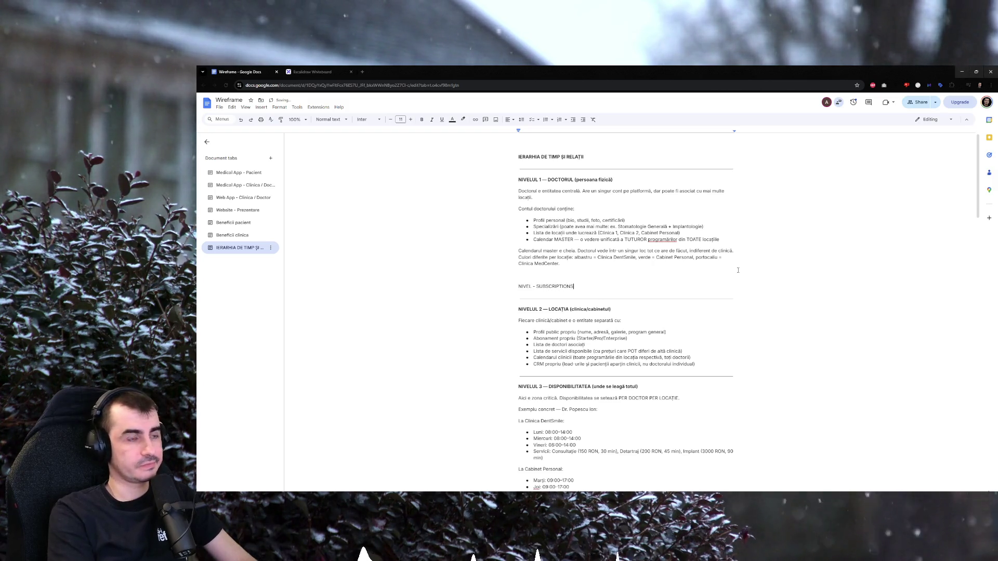
pyautogui.press('Return')
pyautogui.write('- ')
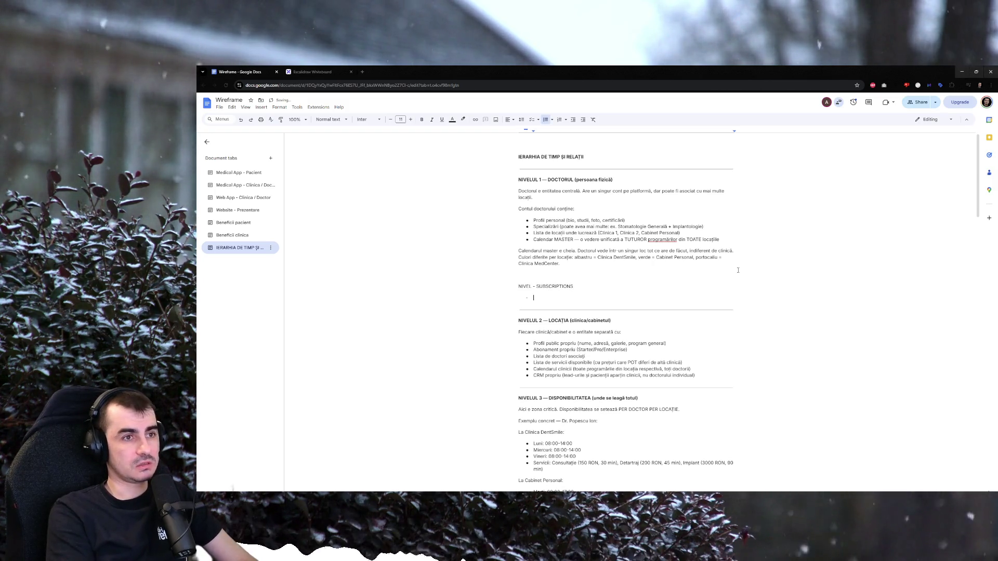
pyautogui.write('bscription w')
pyautogui.write('Location')
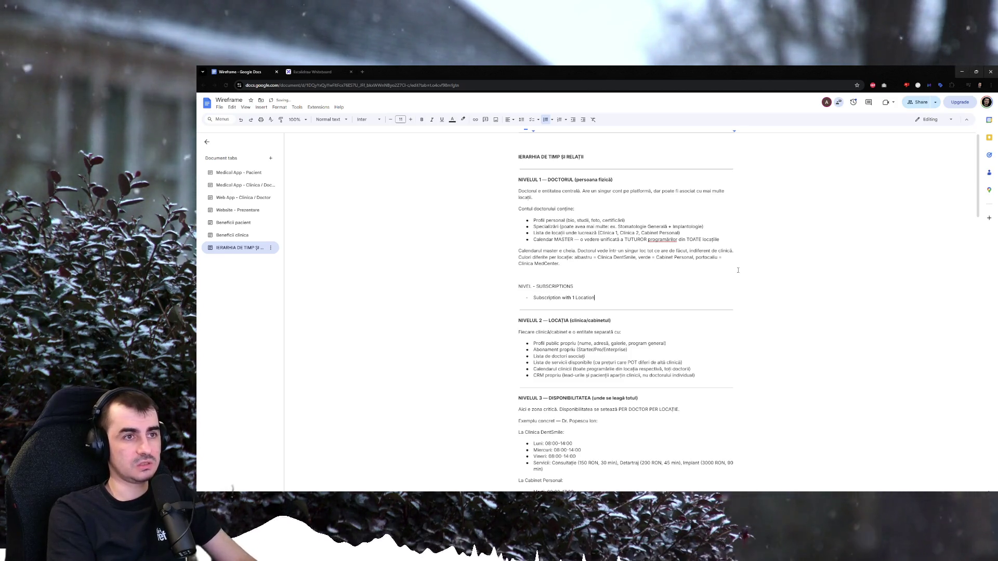
pyautogui.press('Return')
pyautogui.write('Subscription with')
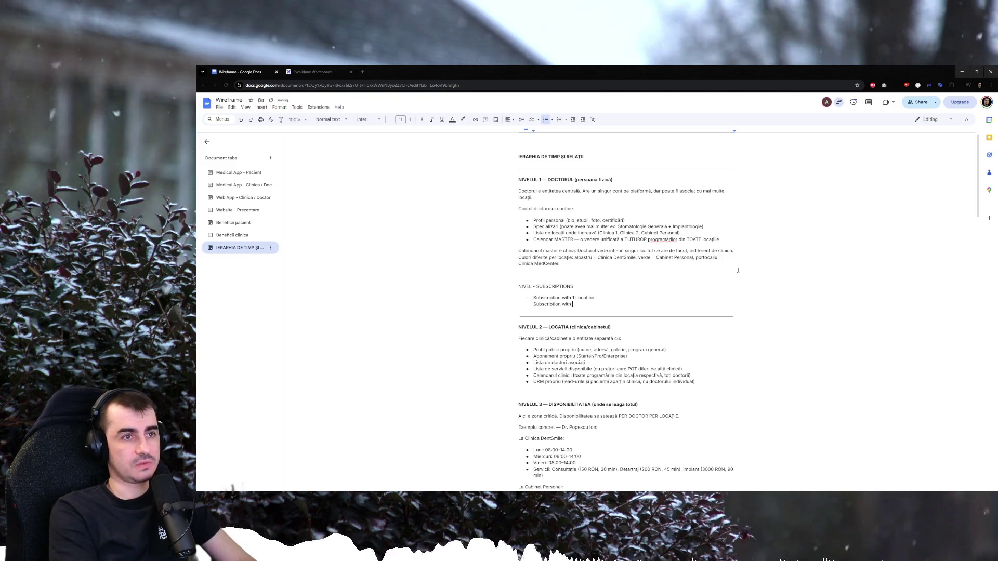
pyautogui.write('5 Locations')
pyautogui.press('Return')
pyautogui.write('Subscripti')
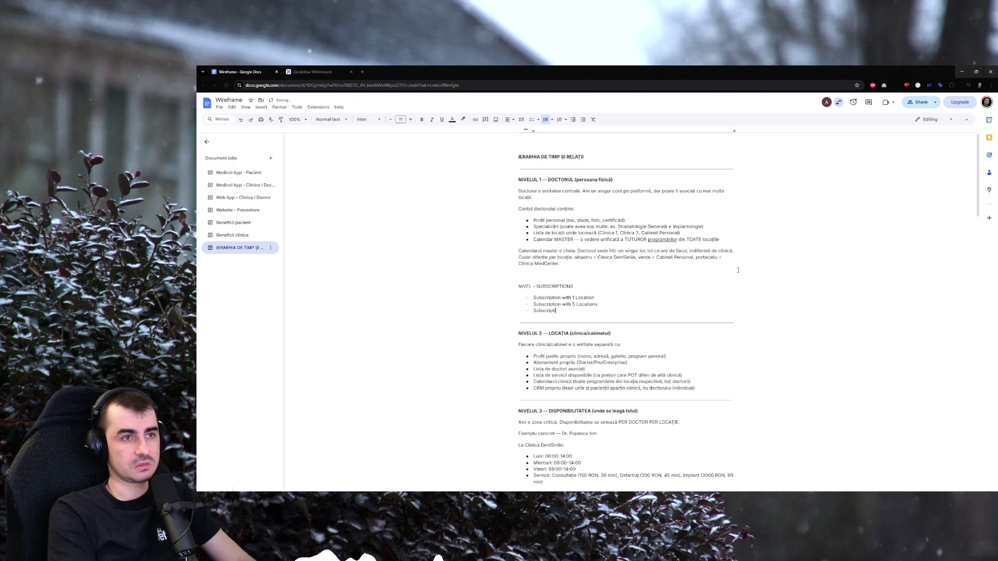
pyautogui.write('on with 10 Locations')
pyautogui.press('Return')
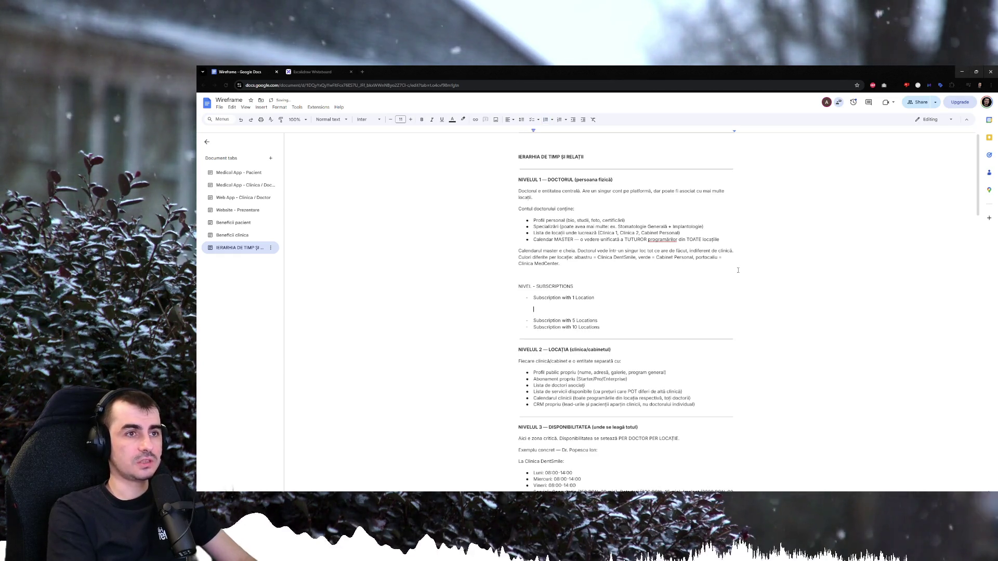
pyautogui.press('BackSpace')
pyautogui.press('BackSpace')
pyautogui.press('BackSpace')
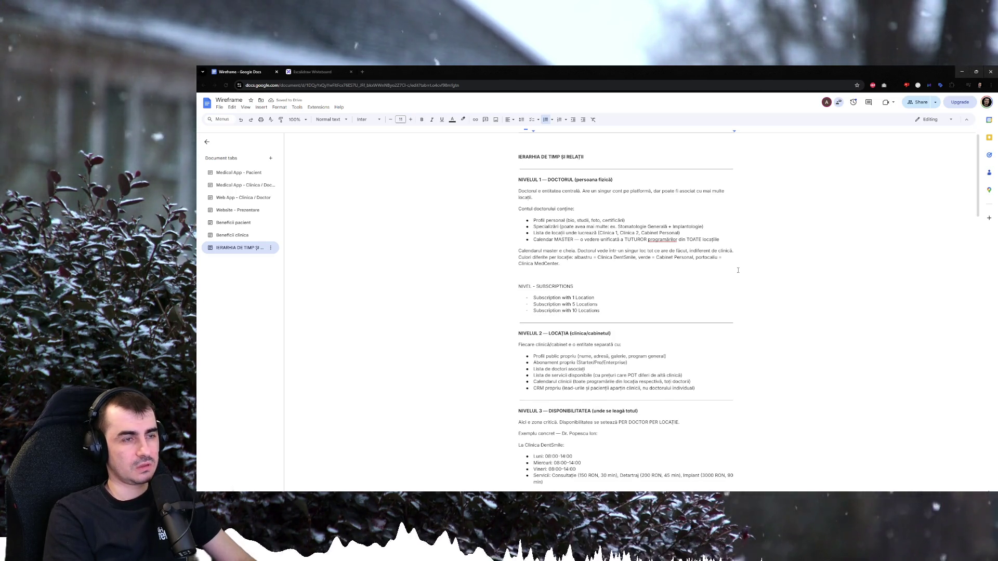
pyautogui.hotkey('ctrl', 'Left')
pyautogui.hotkey('ctrl', 'Left')
pyautogui.hotkey('ctrl', 'Left')
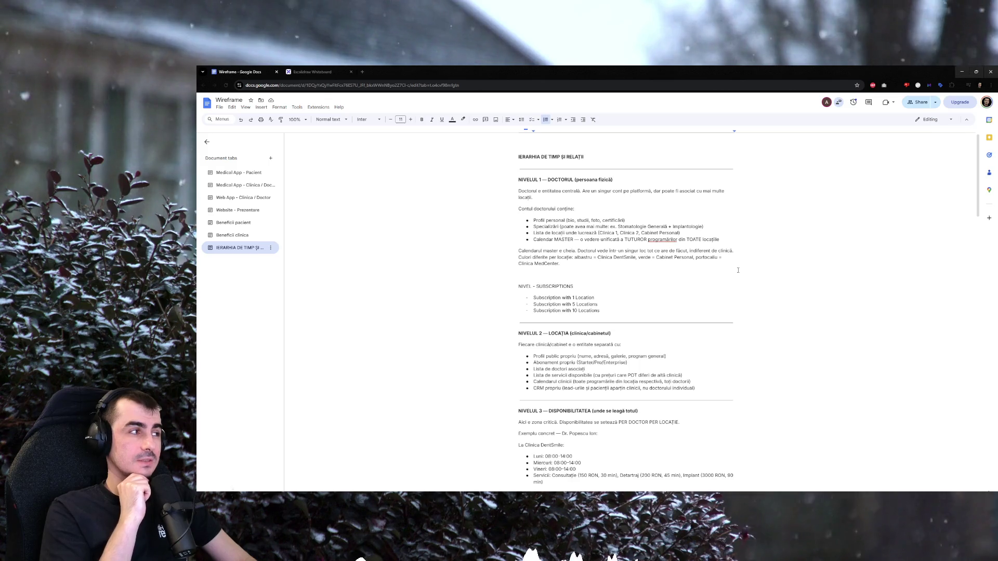
pyautogui.press('Up')
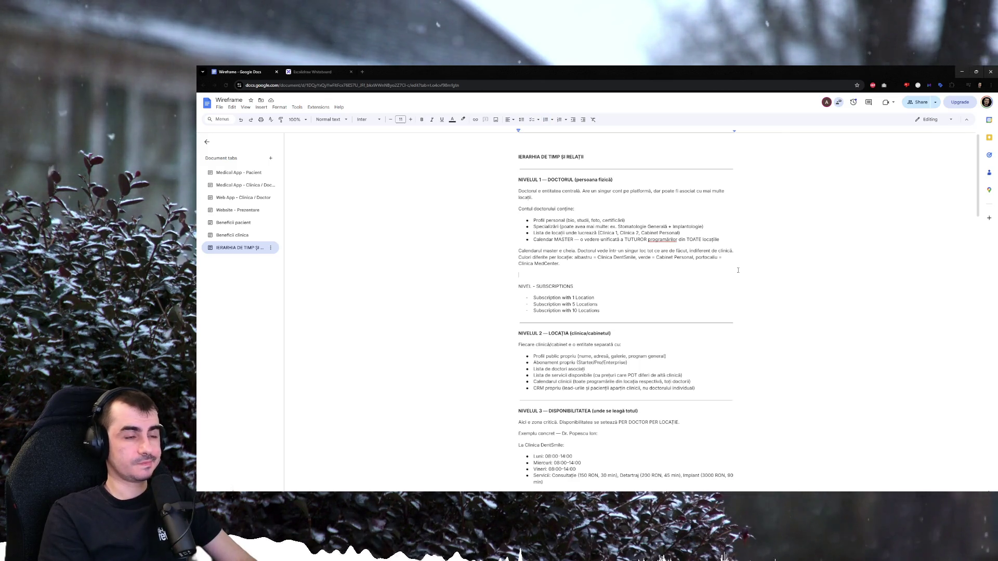
# Leave one empty line above the NIVEL - SUBSCRIPTIONS heading for new entries.
pyautogui.press('Return')
pyautogui.press('BackSpace')
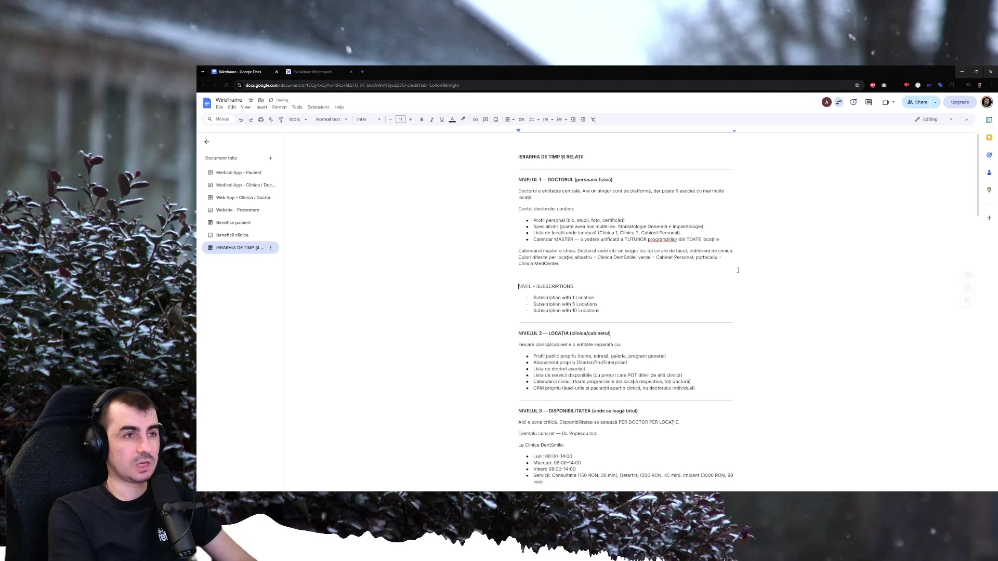
pyautogui.press('Return')
pyautogui.write('M')
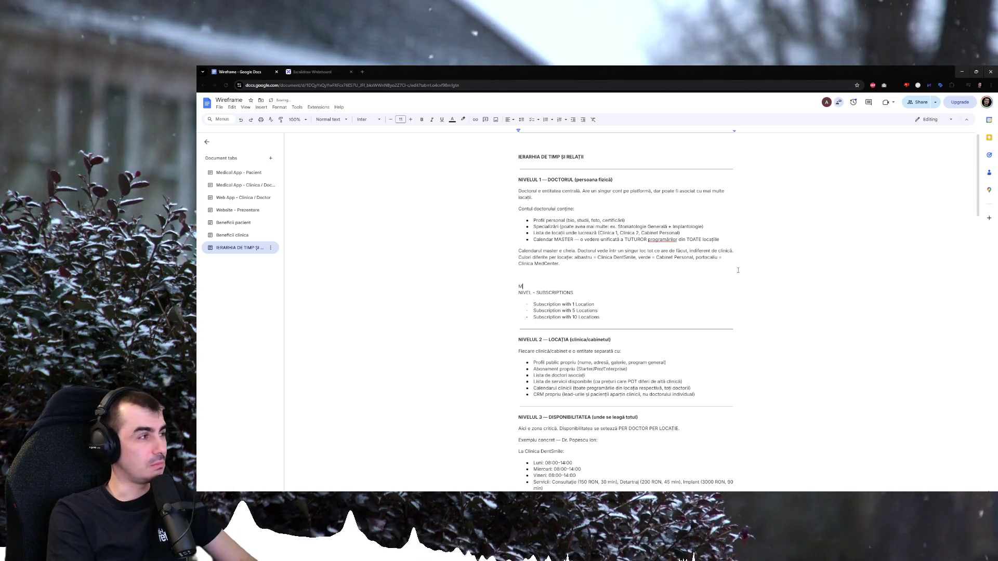
pyautogui.write('ANAGERI de S')
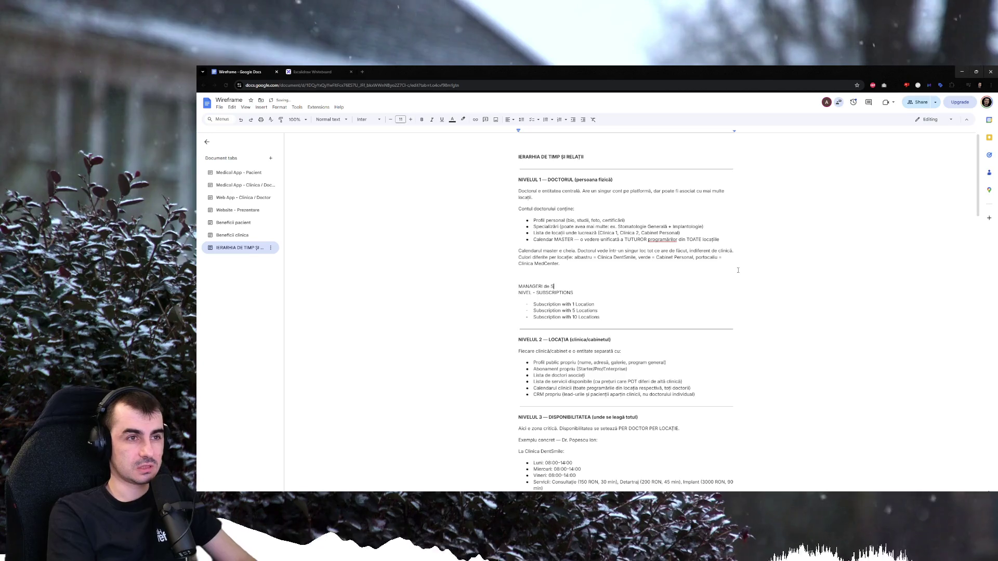
pyautogui.write('ubscriptions')
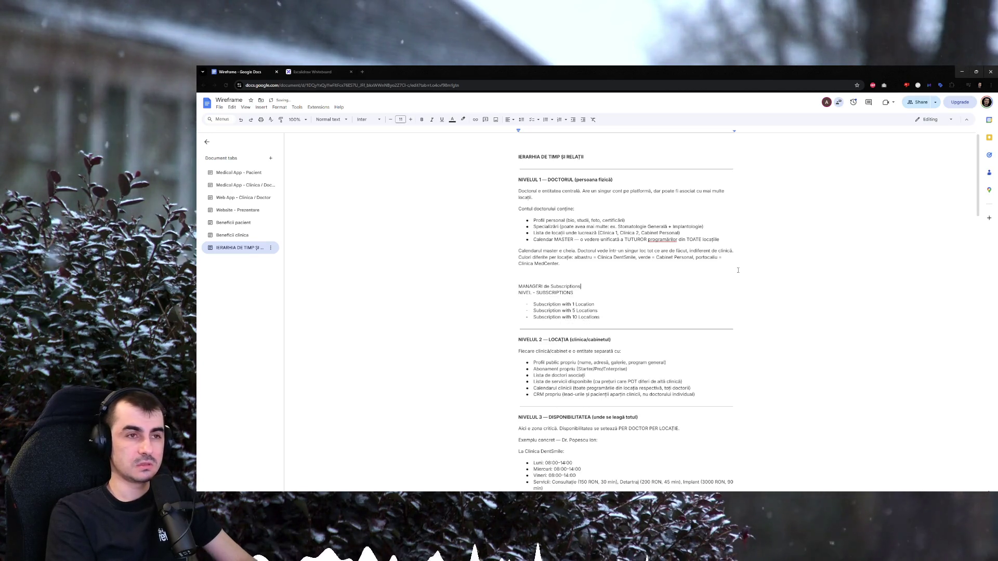
# Add the lines MANAGERI PER Subscriptions, MANAGERI DE LOCATIONS and DOCTORI PER LOCATIONS.
pyautogui.press('Return')
pyautogui.press('Return')
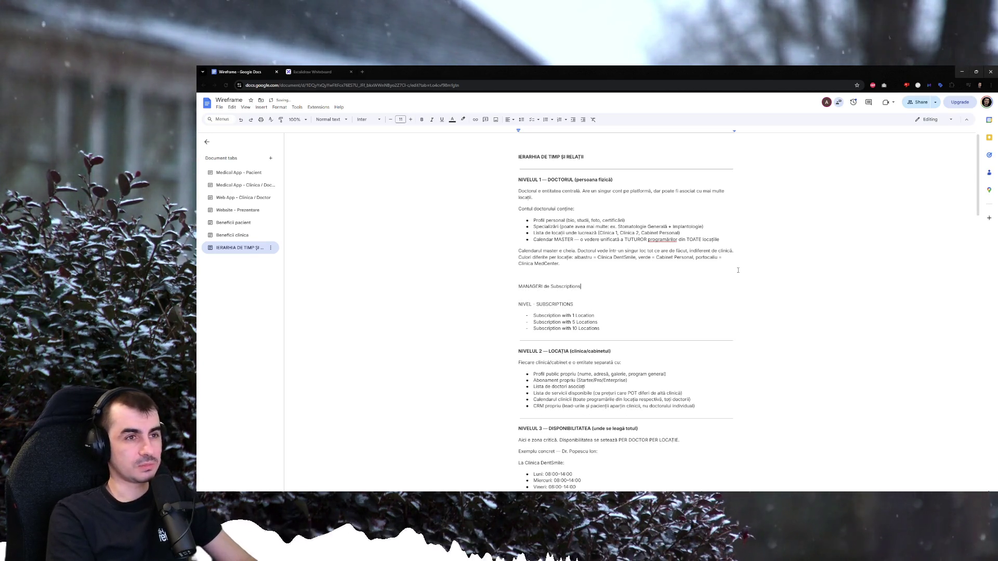
pyautogui.press('Return')
pyautogui.write('MANAGERI DE LOCATIONS')
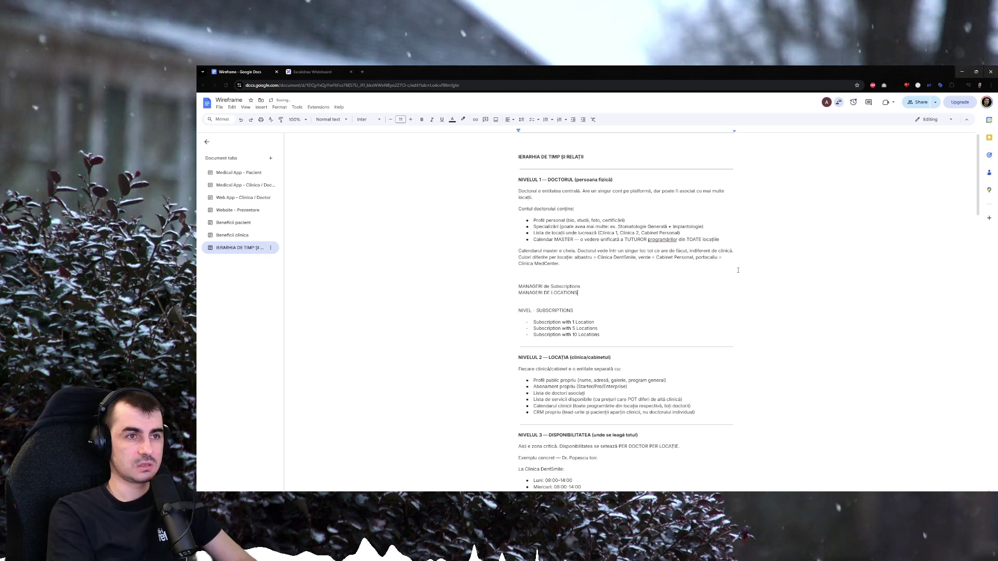
pyautogui.press('Return')
pyautogui.write('MANAGERI')
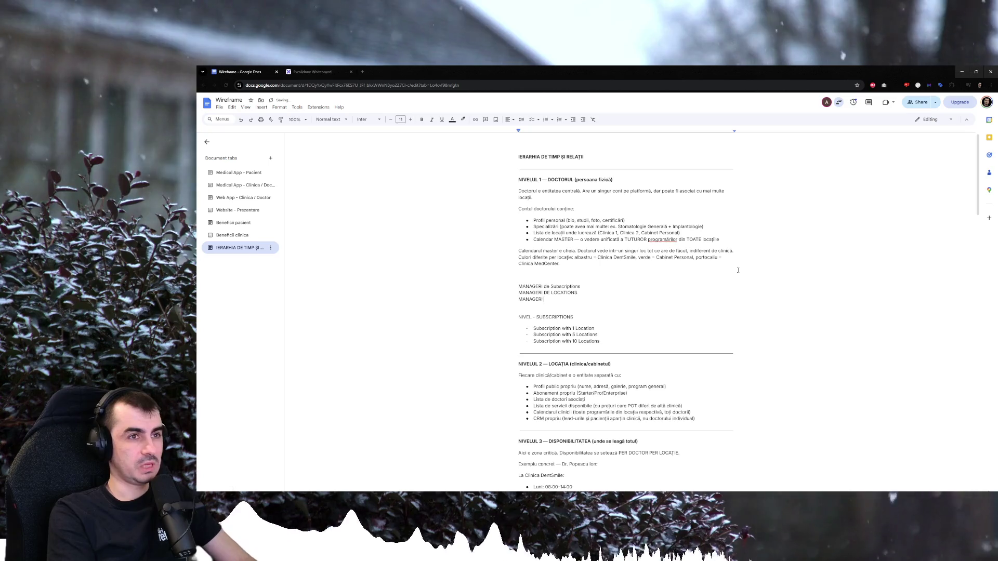
pyautogui.write('DE ')
pyautogui.write('MARI')
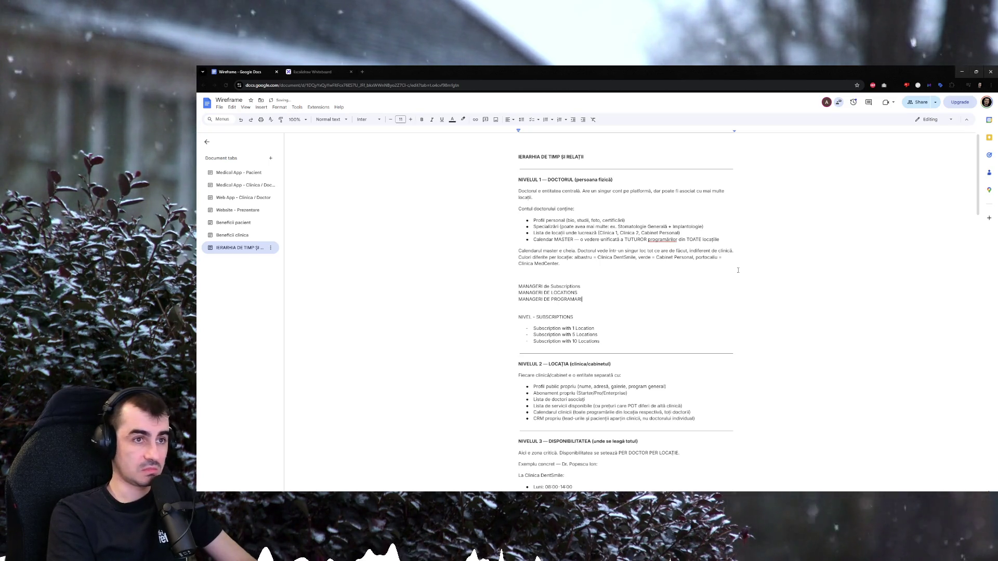
pyautogui.write(' PE RLOC')
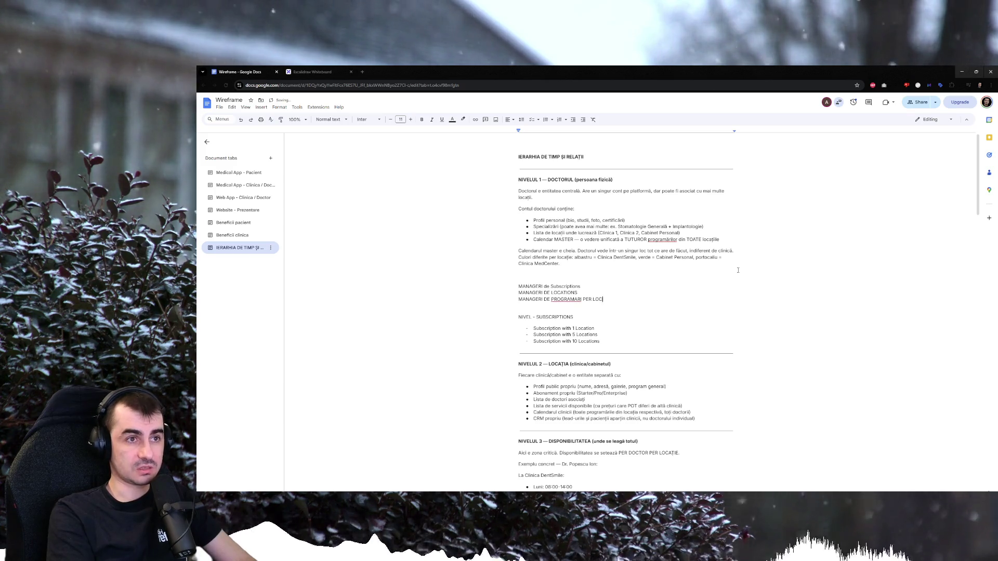
pyautogui.press('BackSpace')
pyautogui.press('BackSpace')
pyautogui.press('BackSpace')
pyautogui.press('BackSpace')
pyautogui.press('BackSpace')
pyautogui.press('BackSpace')
pyautogui.press('BackSpace')
pyautogui.press('BackSpace')
pyautogui.press('BackSpace')
pyautogui.press('BackSpace')
pyautogui.press('BackSpace')
pyautogui.press('BackSpace')
pyautogui.press('BackSpace')
pyautogui.press('BackSpace')
pyautogui.press('BackSpace')
pyautogui.write('DOCTROI')
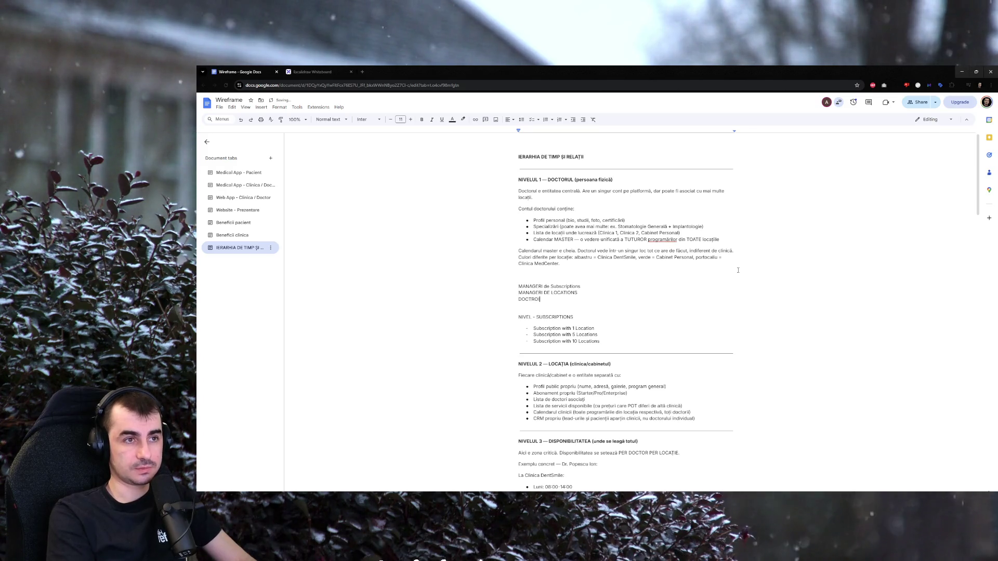
pyautogui.write('RI ')
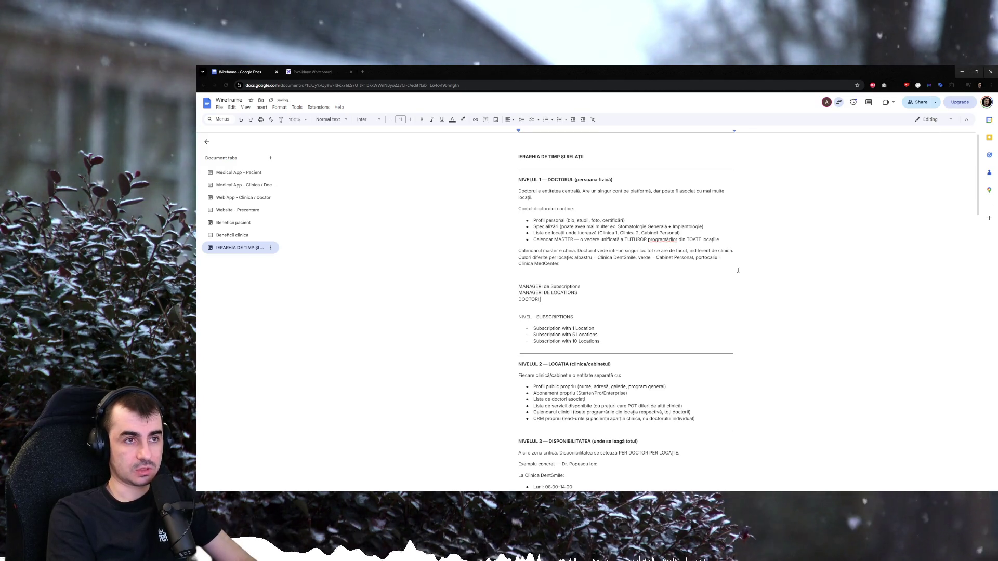
pyautogui.write('P LOCATIONS')
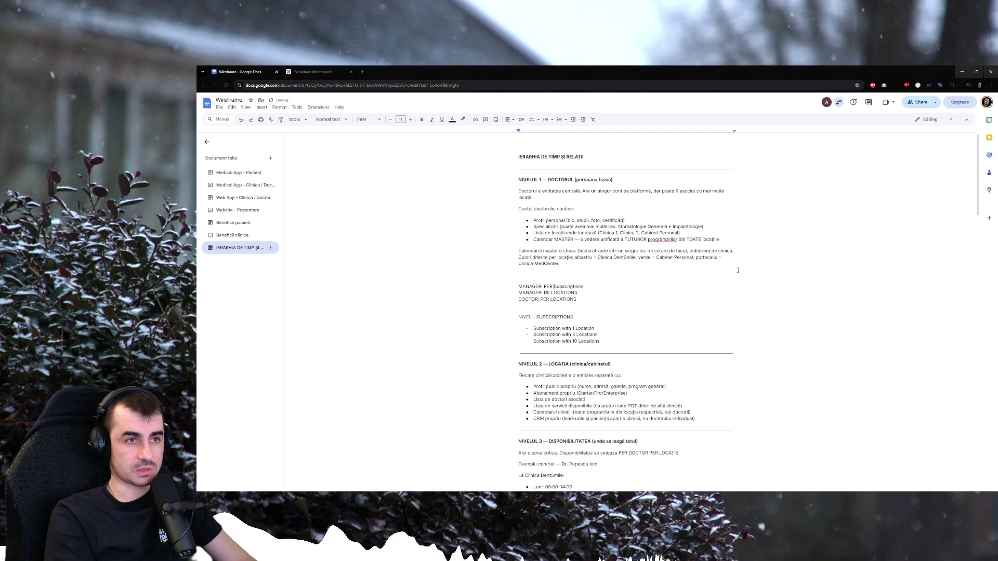
pyautogui.write('PER')
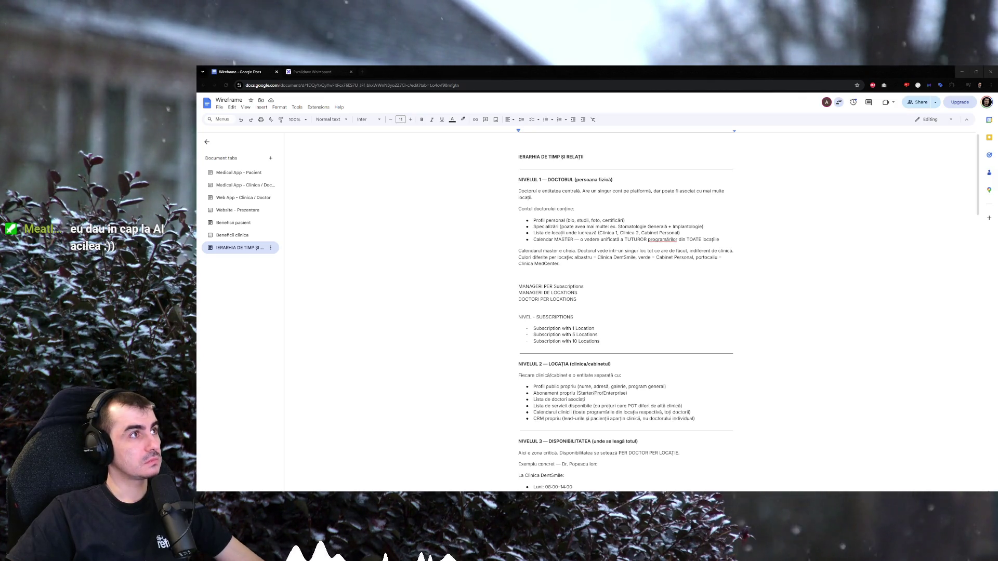
pyautogui.click(593, 285)
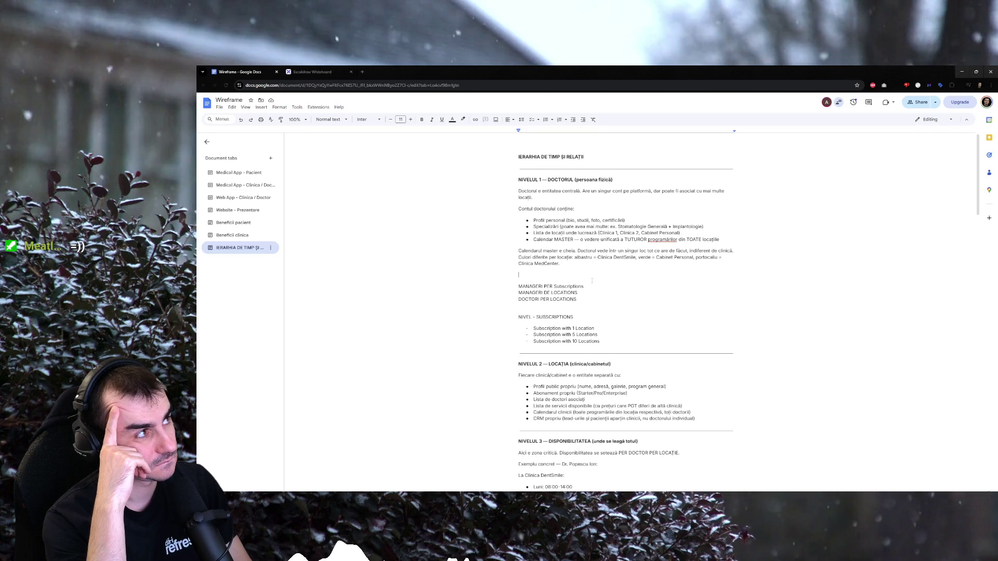
# Copy the horizontal divider and paste it above the MANAGERI lines.
pyautogui.hotkey('shift', 'Down')
pyautogui.click(618, 275)
pyautogui.hotkey('ctrl', 'v')
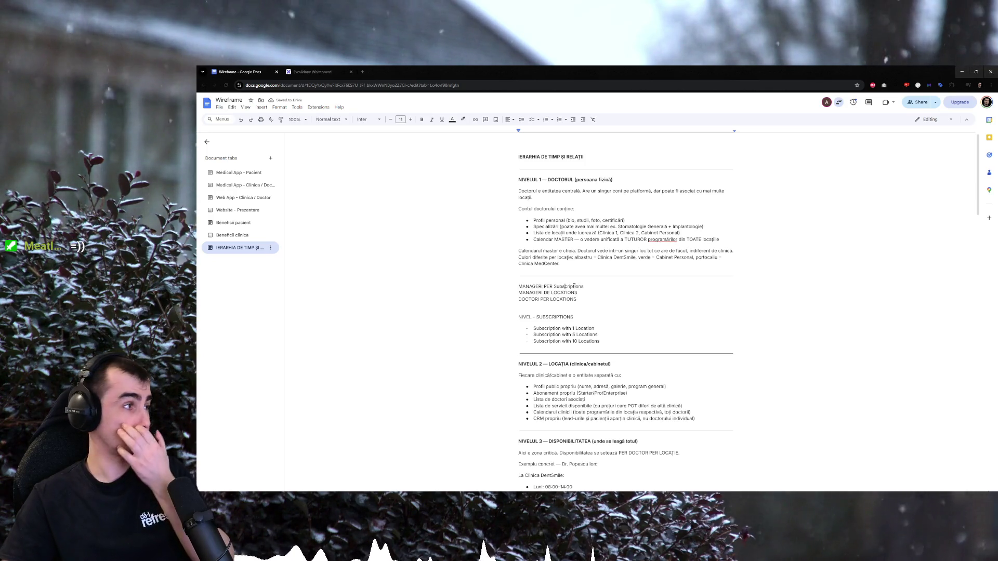
# Insert a new NIVEL heading ending in ABONAMENTE above the manager lines.
pyautogui.moveTo(583, 286); pyautogui.dragTo(519, 286)
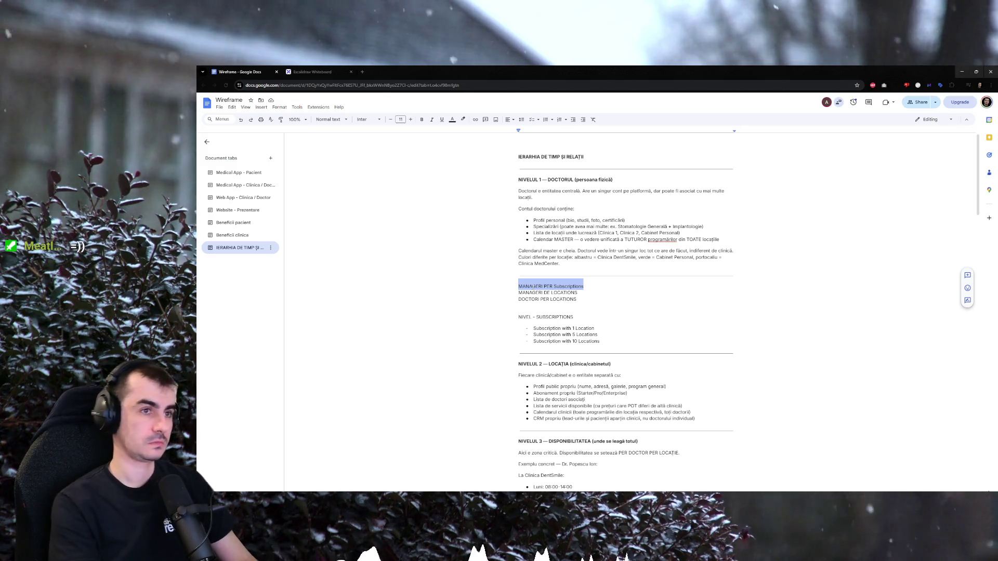
pyautogui.click(518, 285)
pyautogui.press('Return')
pyautogui.press('Up')
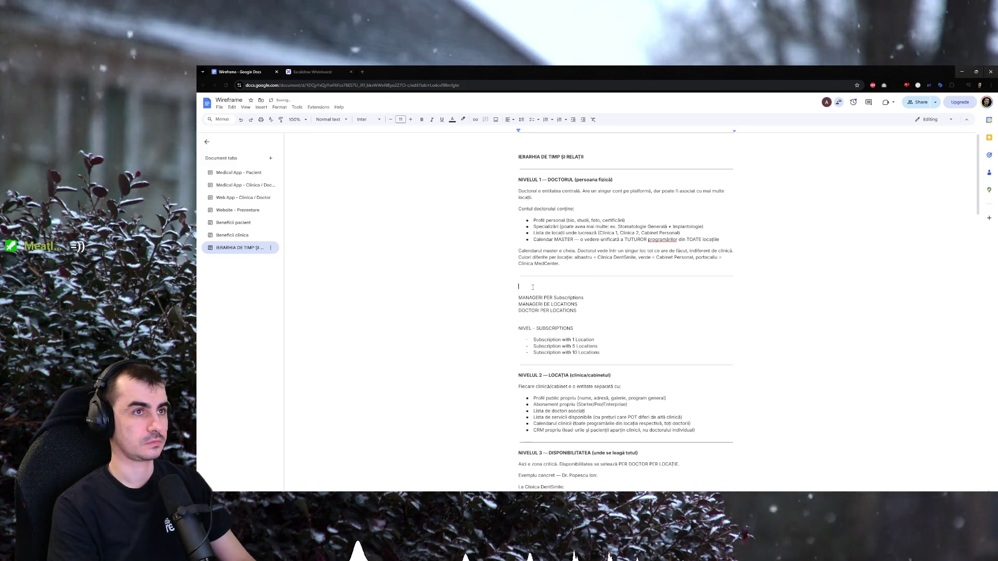
pyautogui.write('NIVEL 0.')
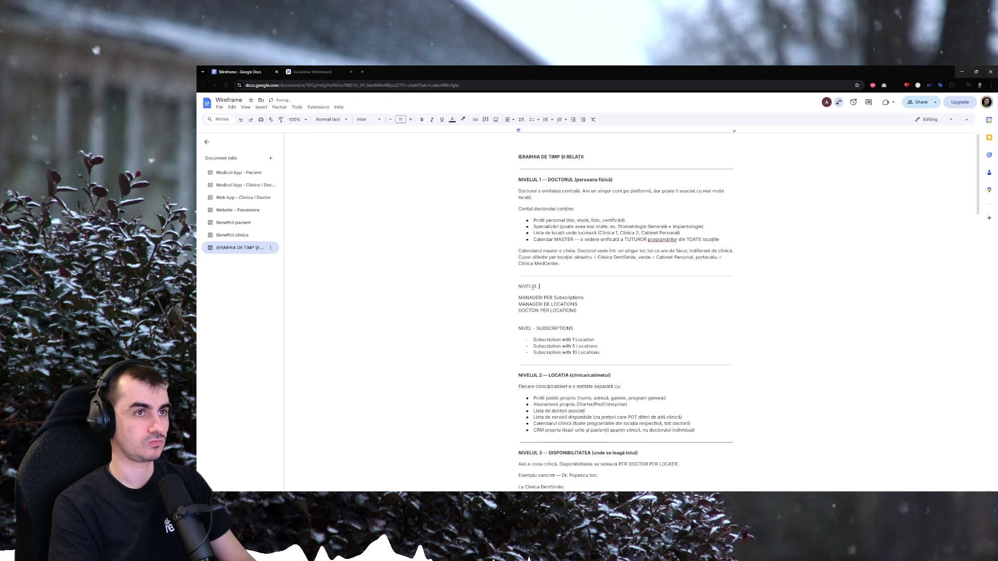
pyautogui.write(' -')
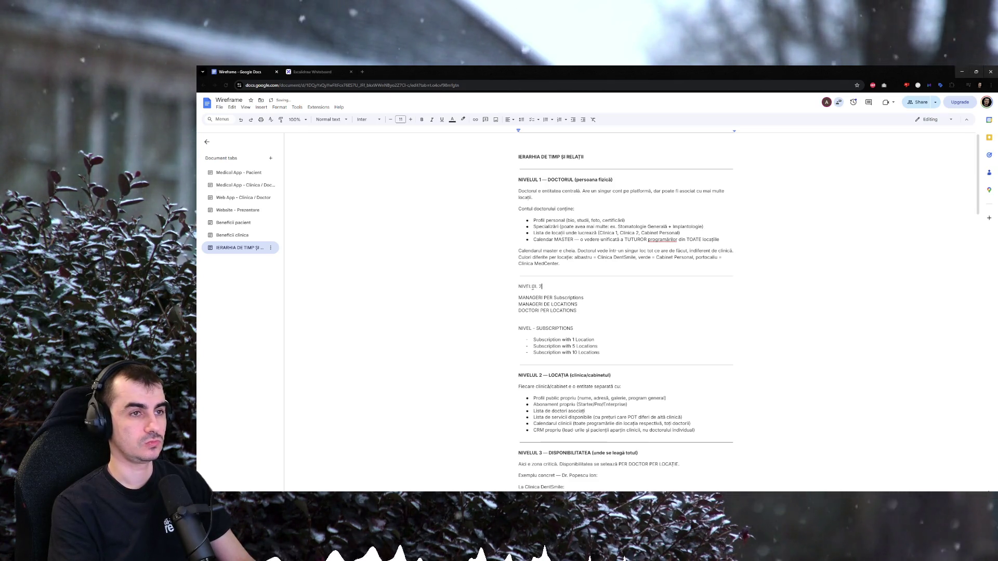
pyautogui.write(' SUBSCRIPTIONS')
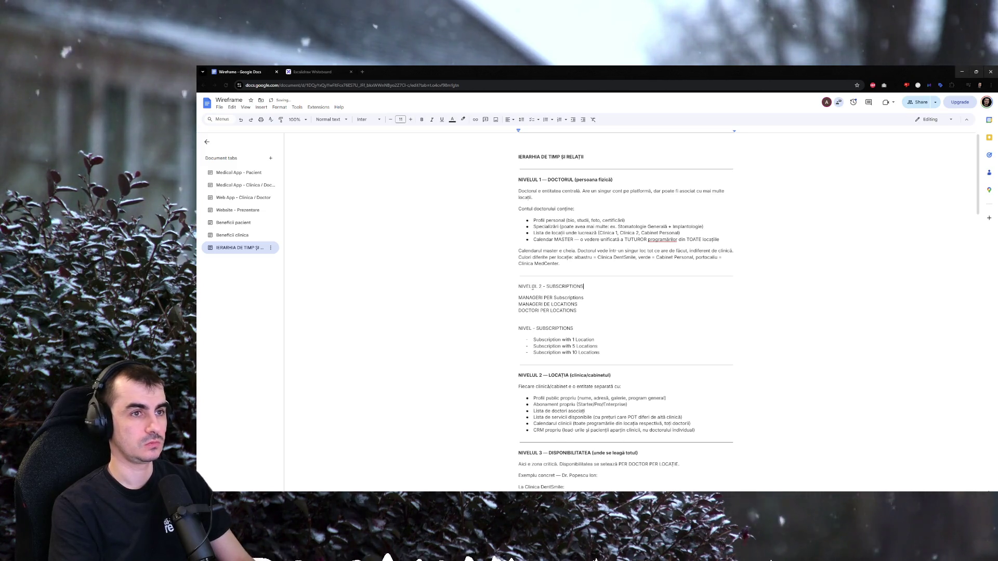
pyautogui.write('AMENTE')
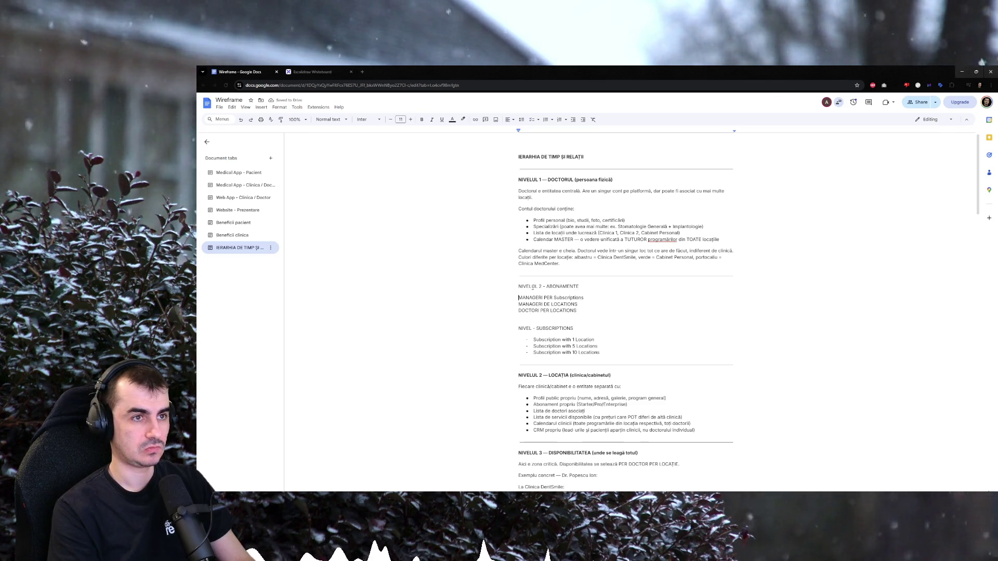
pyautogui.hotkey('shift', 'Down')
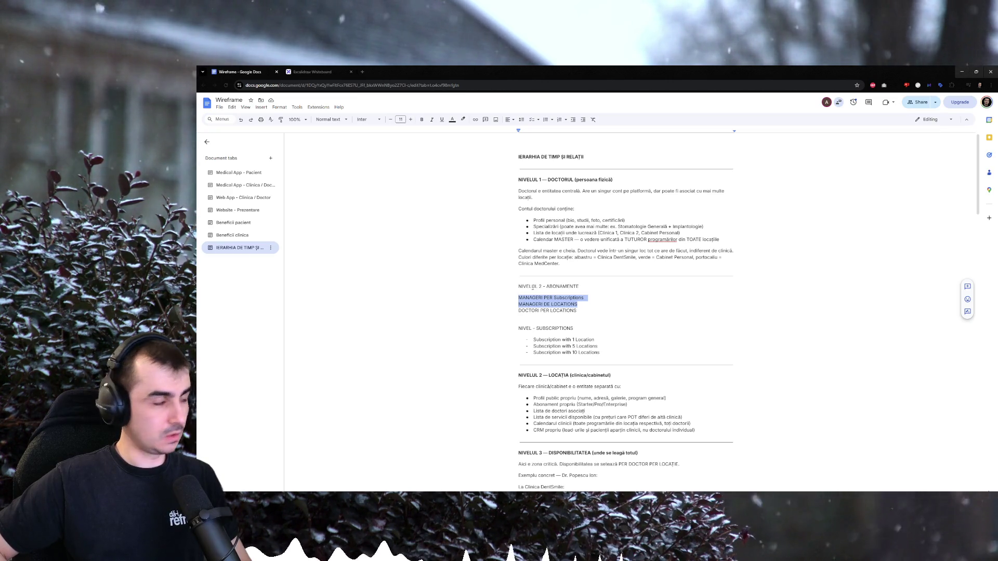
pyautogui.hotkey('alt', 'Tab')
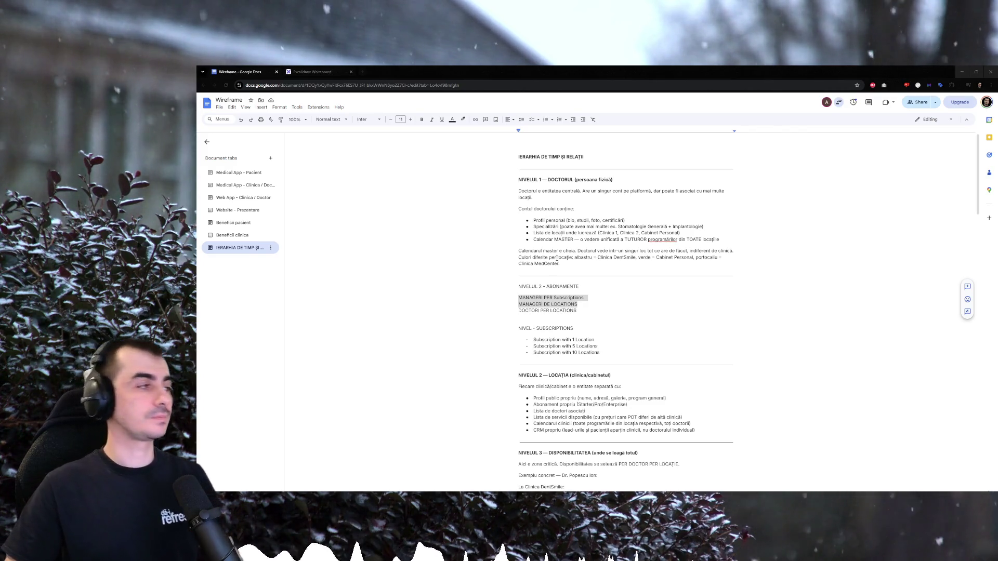
pyautogui.hotkey('alt', 'Tab')
pyautogui.click(588, 309)
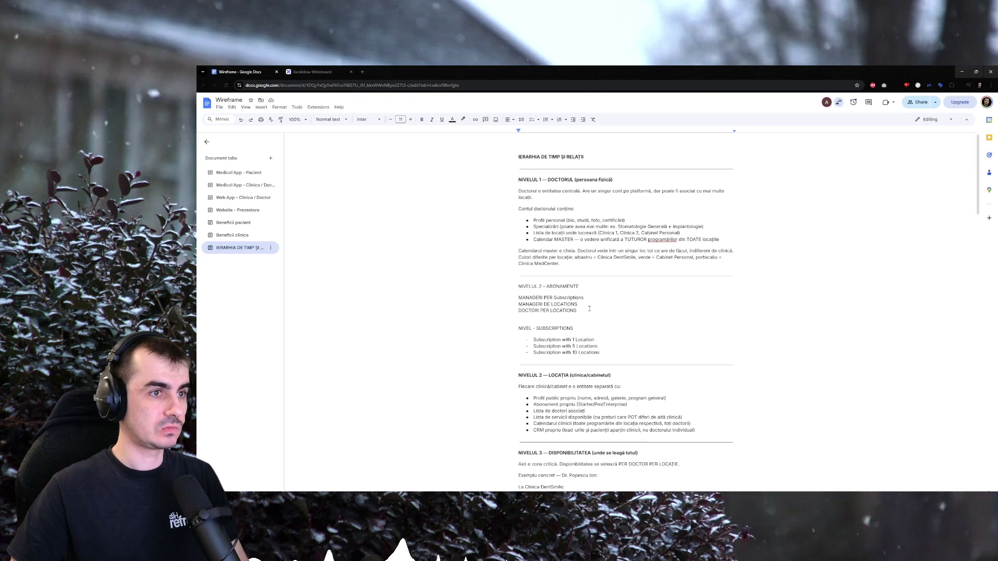
pyautogui.moveTo(588, 309); pyautogui.dragTo(527, 298)
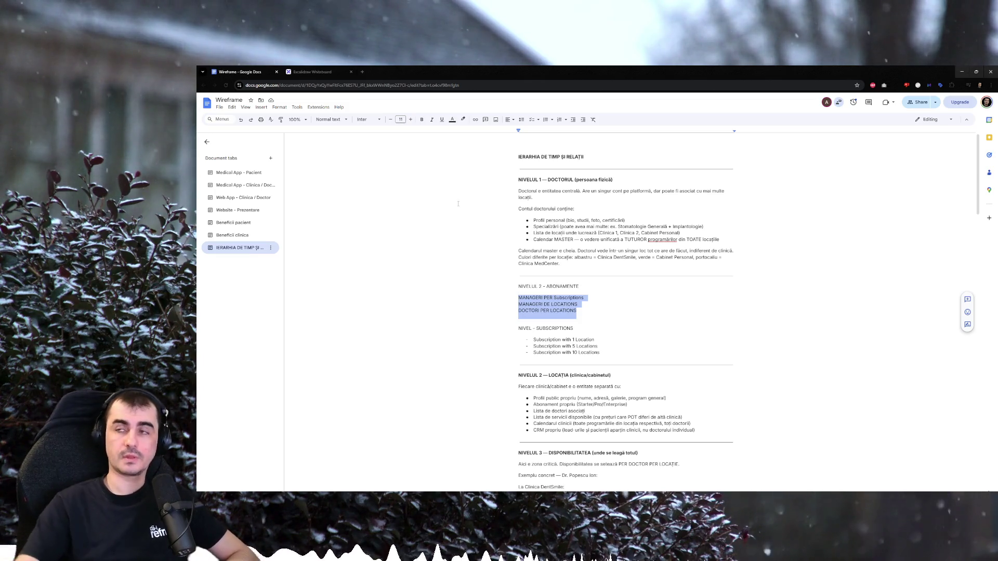
pyautogui.hotkey('alt', 'Tab')
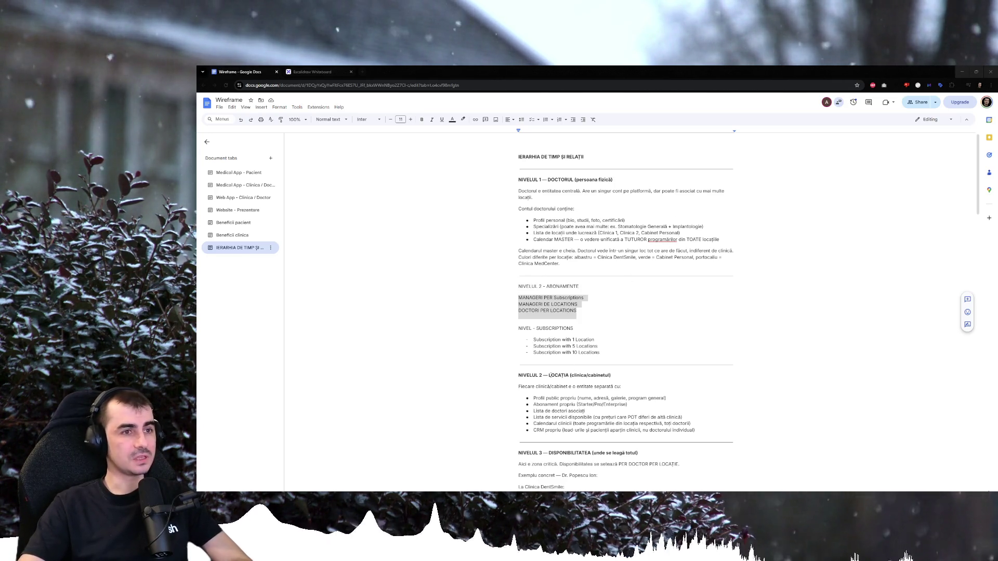
pyautogui.click(559, 374)
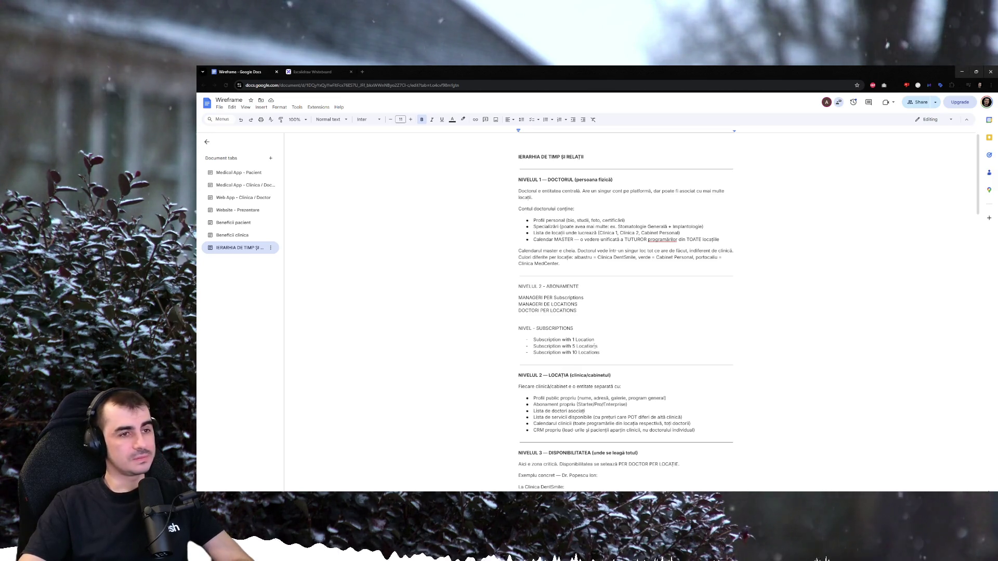
# Rename the heading to NIVELUL 2 – BUSINESS ACCOUNT and trim MANAGERI PER to Subscriptions.
pyautogui.doubleClick(563, 287)
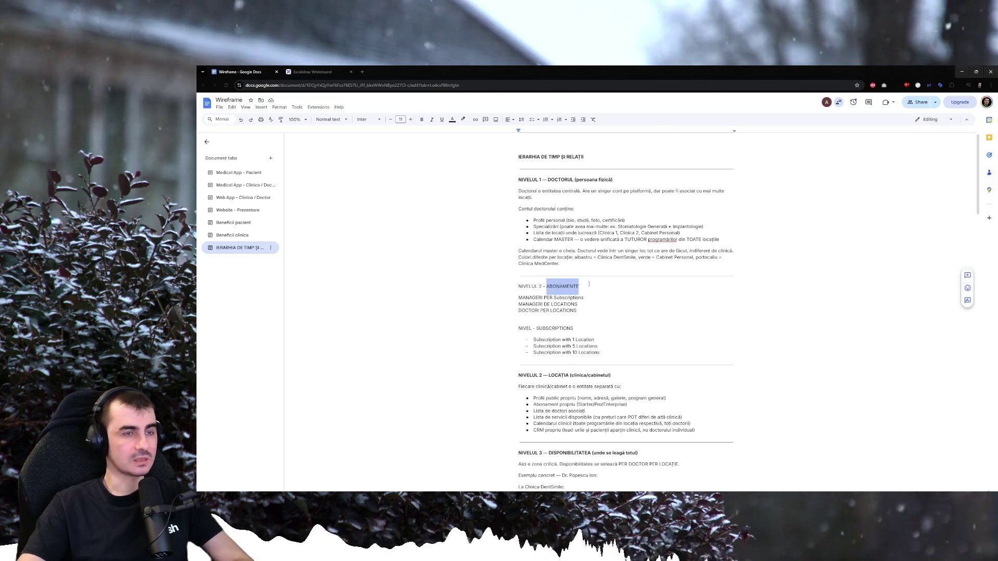
pyautogui.write('BUSINESS')
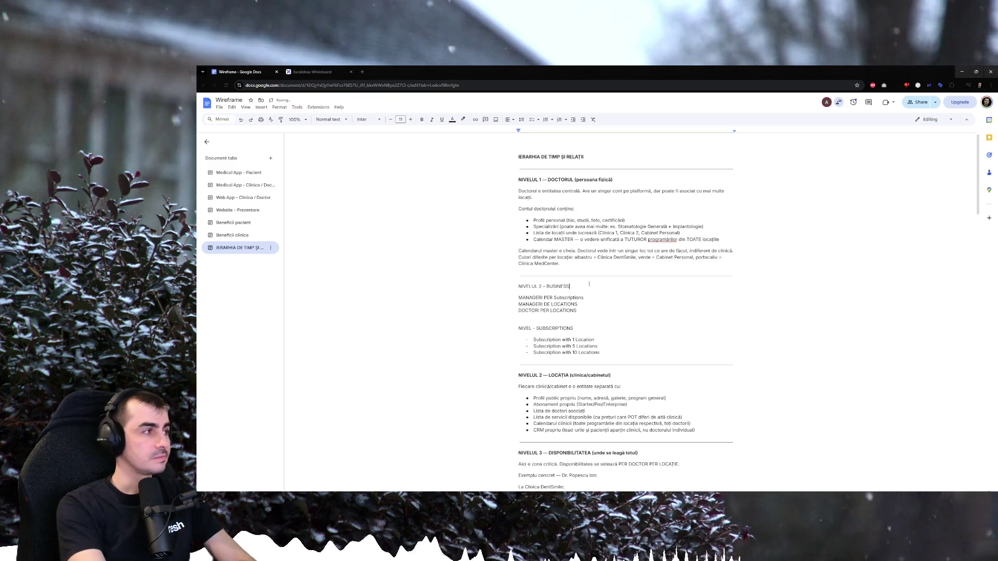
pyautogui.write(' ACCOUNT')
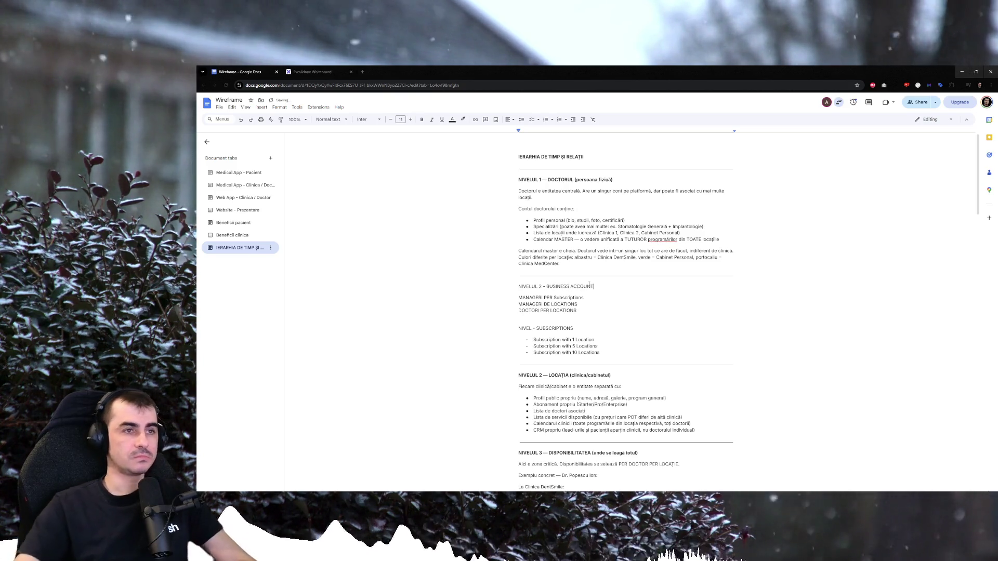
pyautogui.doubleClick(529, 286)
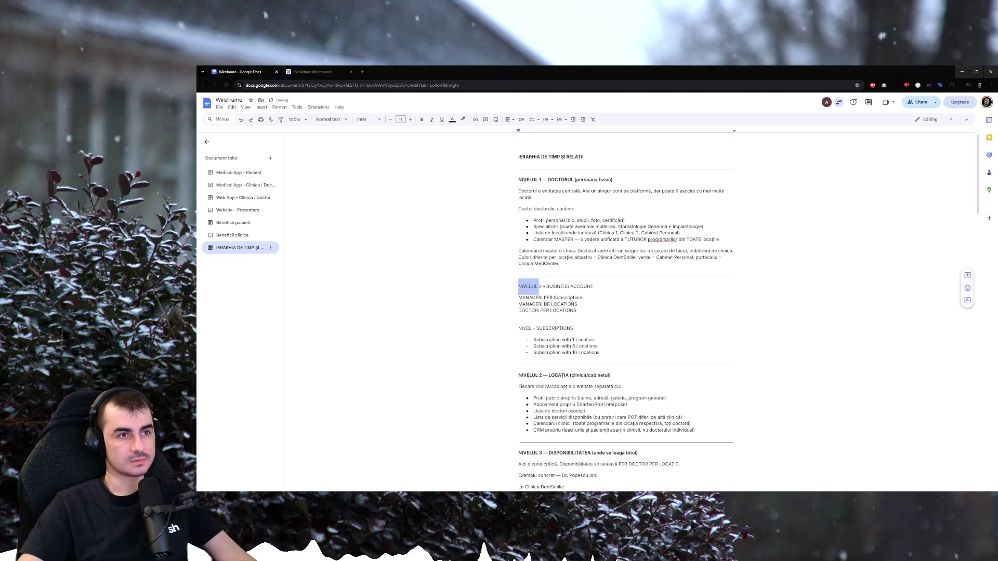
pyautogui.doubleClick(530, 297)
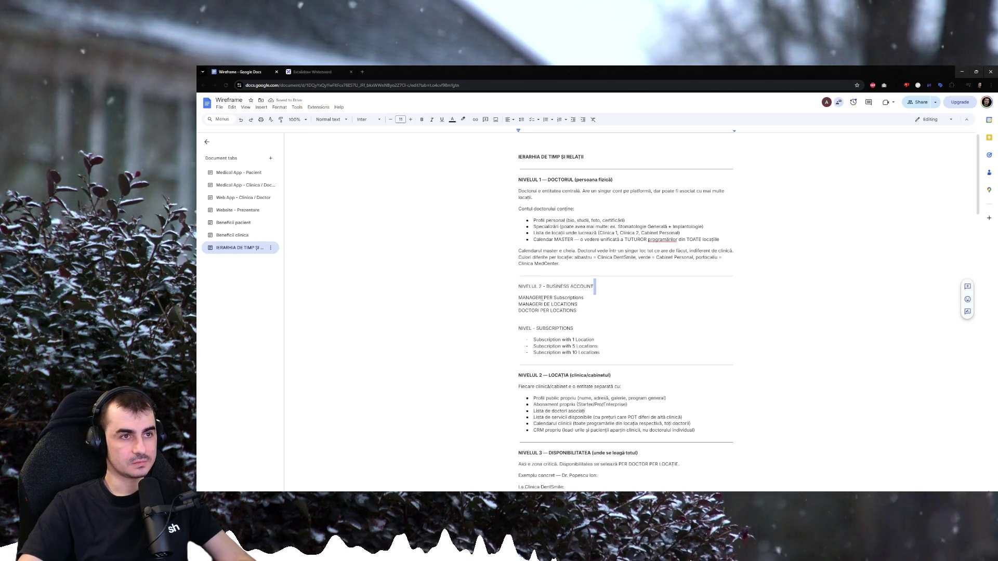
pyautogui.moveTo(553, 297); pyautogui.dragTo(515, 297)
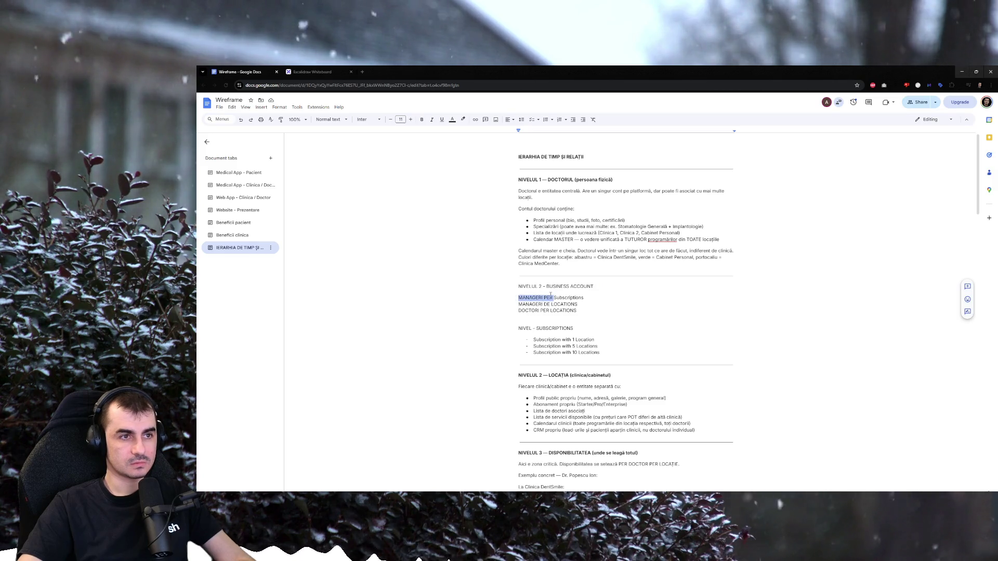
pyautogui.press('BackSpace')
pyautogui.write('-')
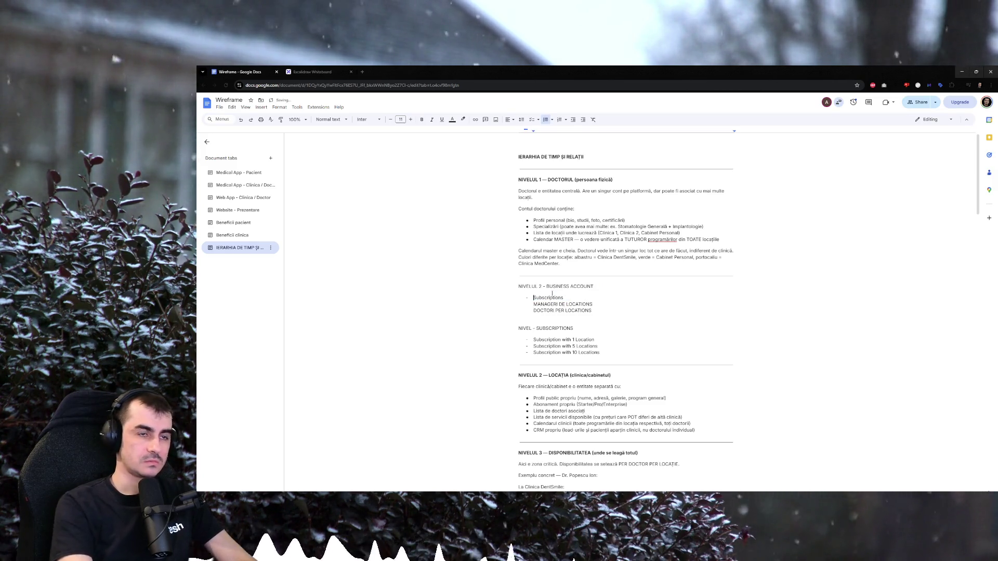
# Delete the manager and doctor location lines, keeping the NIVEL - SUBSCRIPTIONS block intact.
pyautogui.hotkey('shift', 'Down')
pyautogui.hotkey('shift', 'Down')
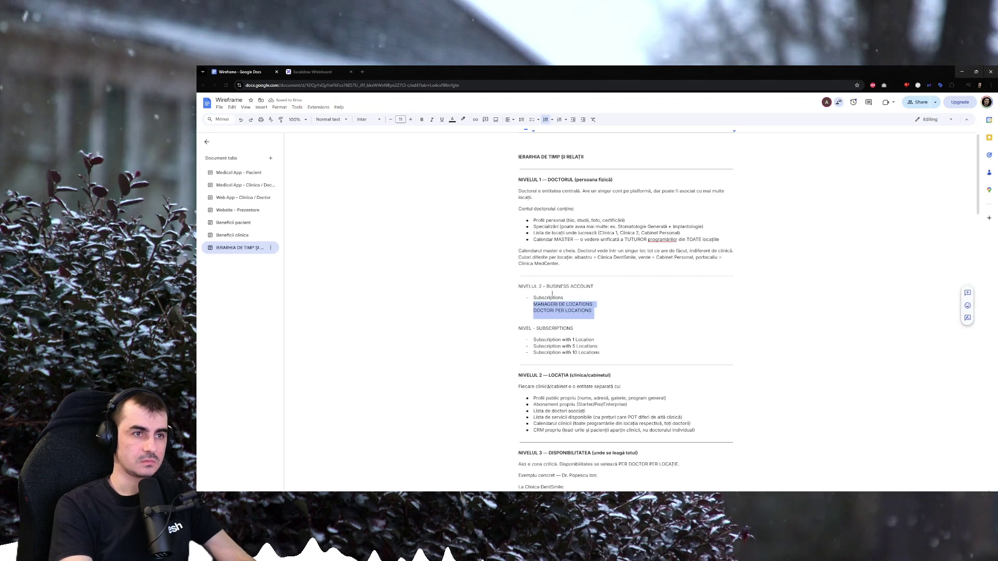
pyautogui.press('BackSpace')
pyautogui.hotkey('shift', 'Down')
pyautogui.hotkey('shift', 'Down')
pyautogui.hotkey('shift', 'Down')
pyautogui.hotkey('shift', 'Down')
pyautogui.press('BackSpace')
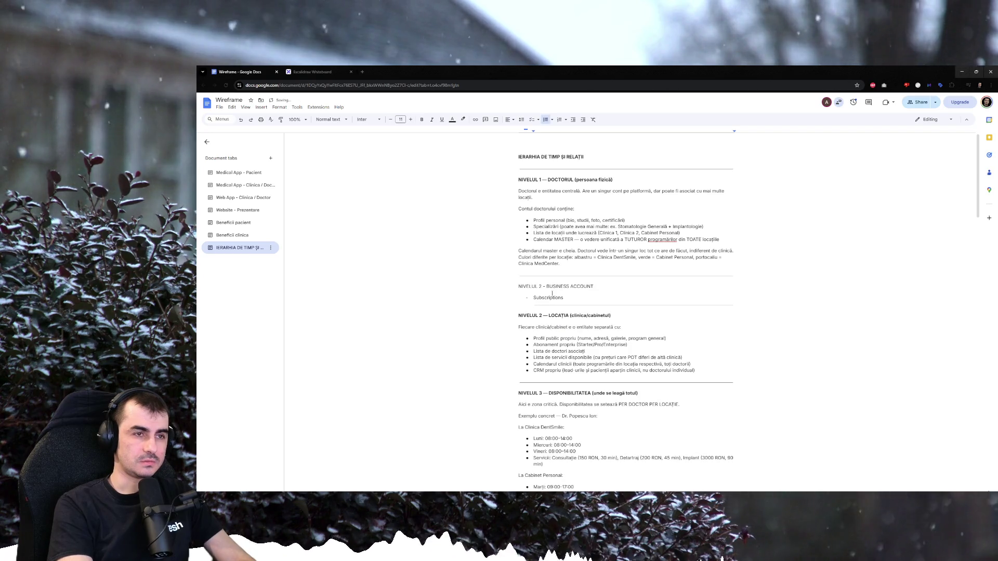
pyautogui.hotkey('ctrl', 'z')
pyautogui.press('Right')
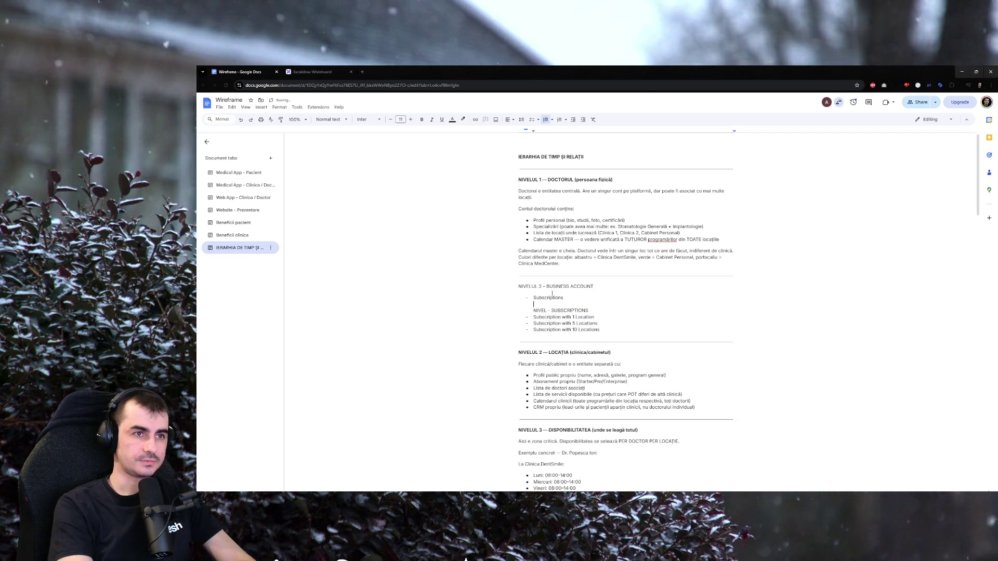
# Turn Subscriptions into a dash item and add Management Locatii below it.
pyautogui.press('BackSpace')
pyautogui.press('Return')
pyautogui.write('Management Locatii')
pyautogui.press('Return')
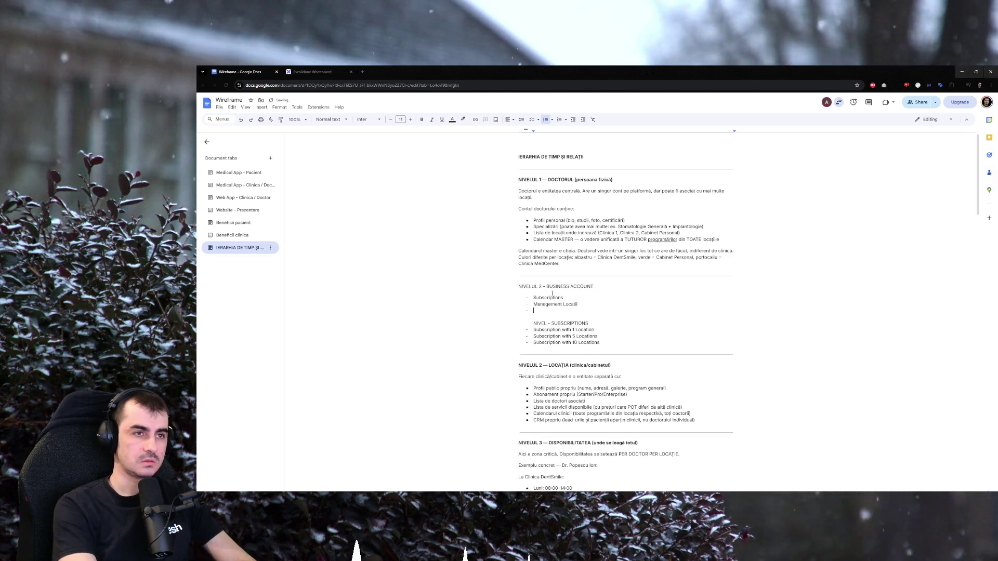
pyautogui.press('BackSpace')
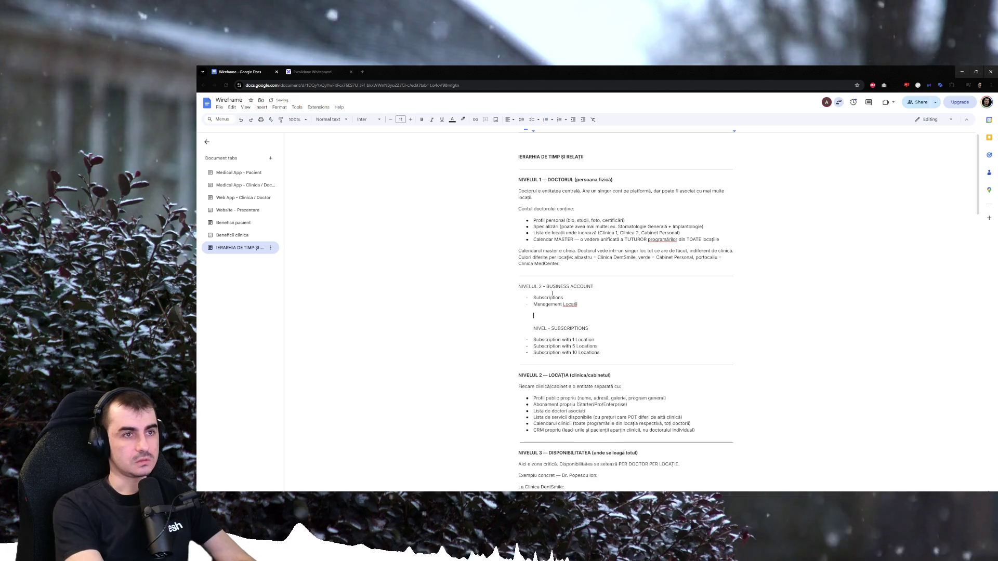
pyautogui.press('BackSpace')
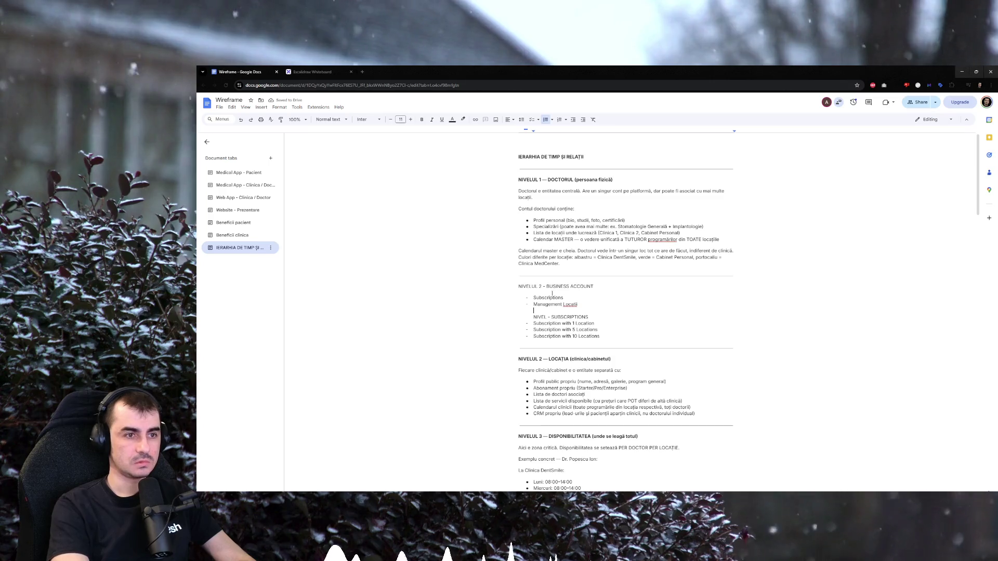
pyautogui.scroll(-1, 625, 269)
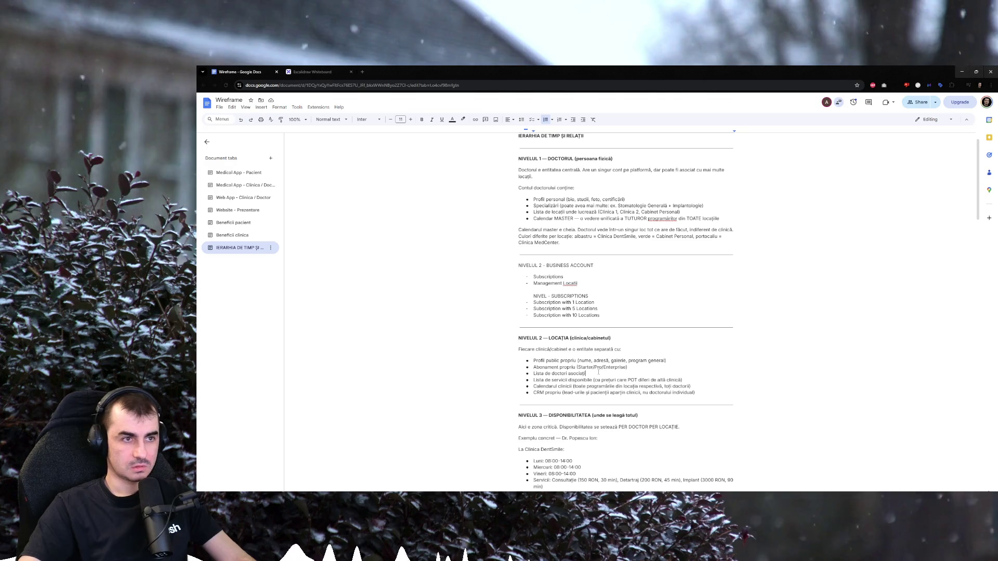
# Add the bullet 'Adauga/Sterge doctori per locatie' under Lista de doctori asociati.
pyautogui.press('Return')
pyautogui.write('Adauga')
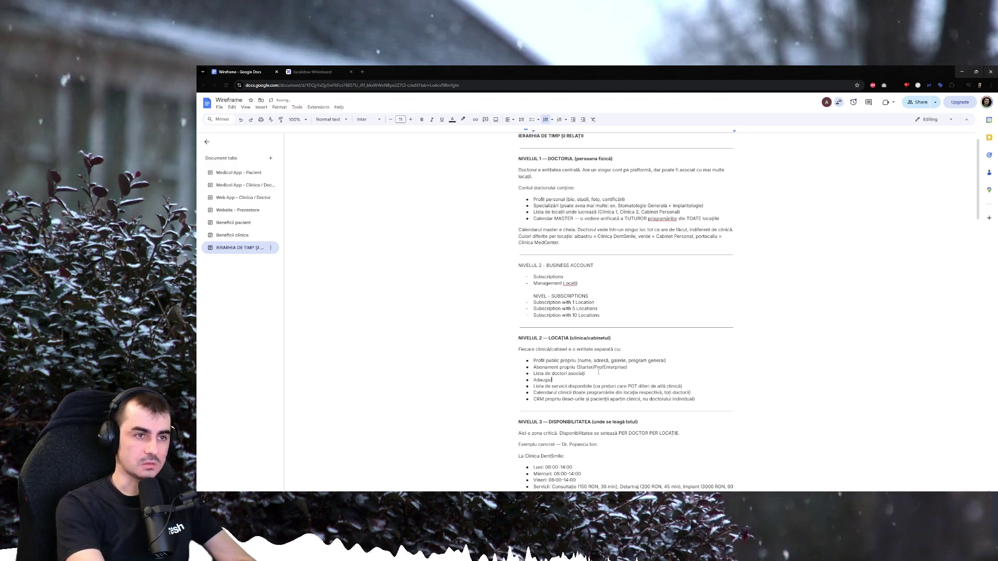
pyautogui.write('rge doctori per locatie')
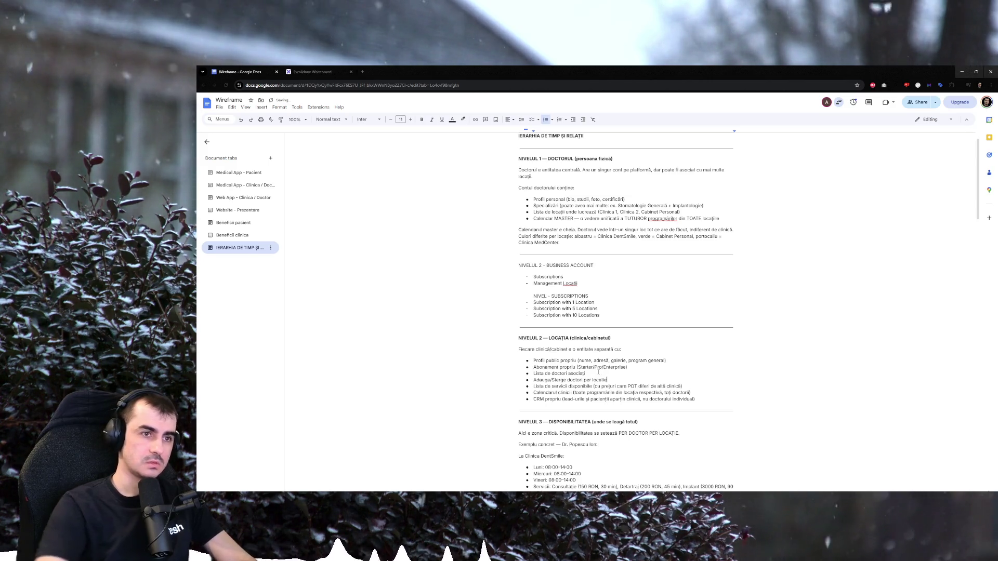
pyautogui.moveTo(533, 386); pyautogui.dragTo(665, 386)
pyautogui.doubleClick(546, 392)
pyautogui.click(546, 397)
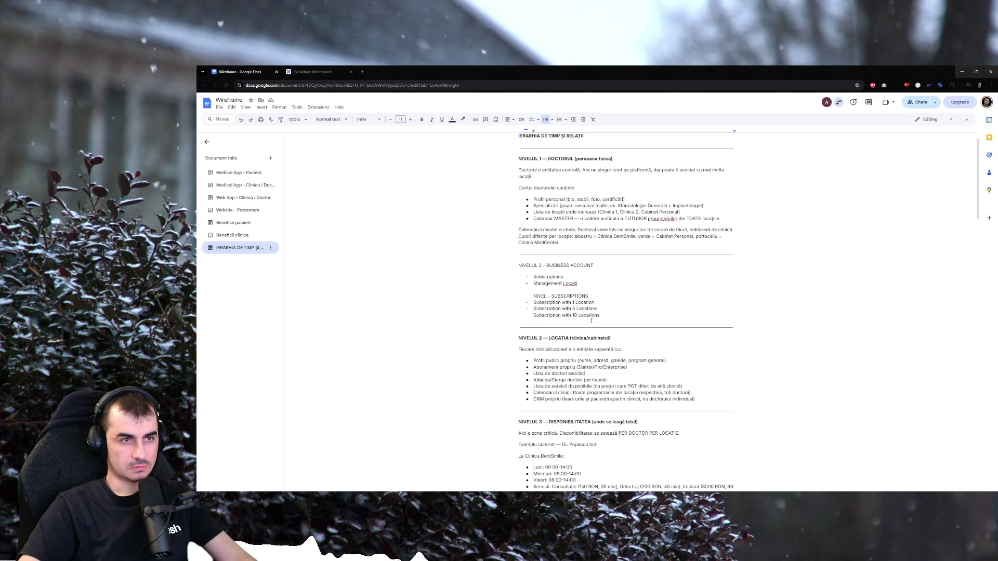
# Return below Management Locatii and check the spelling suggestion for Locații.
pyautogui.click(551, 288)
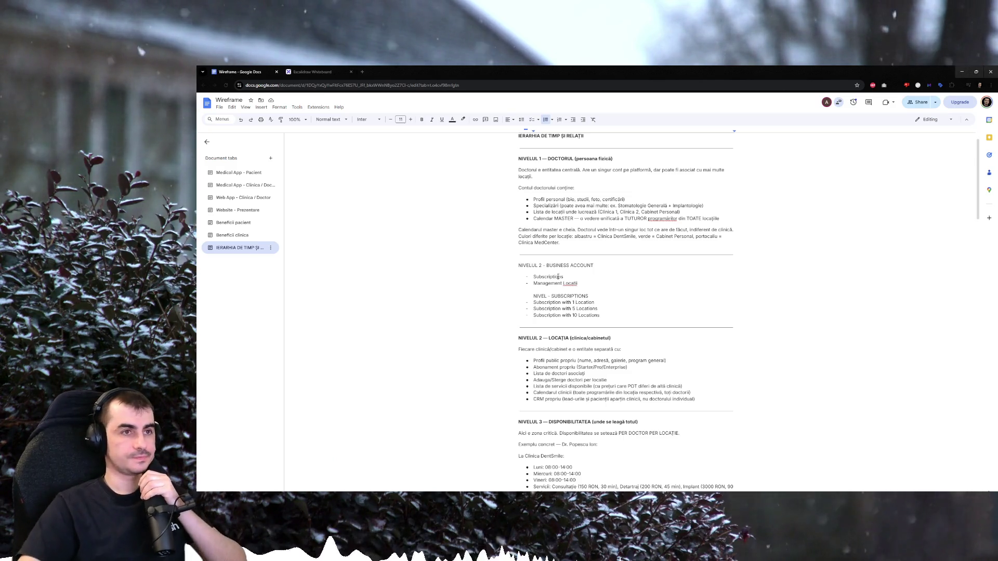
pyautogui.scroll(1, 555, 276)
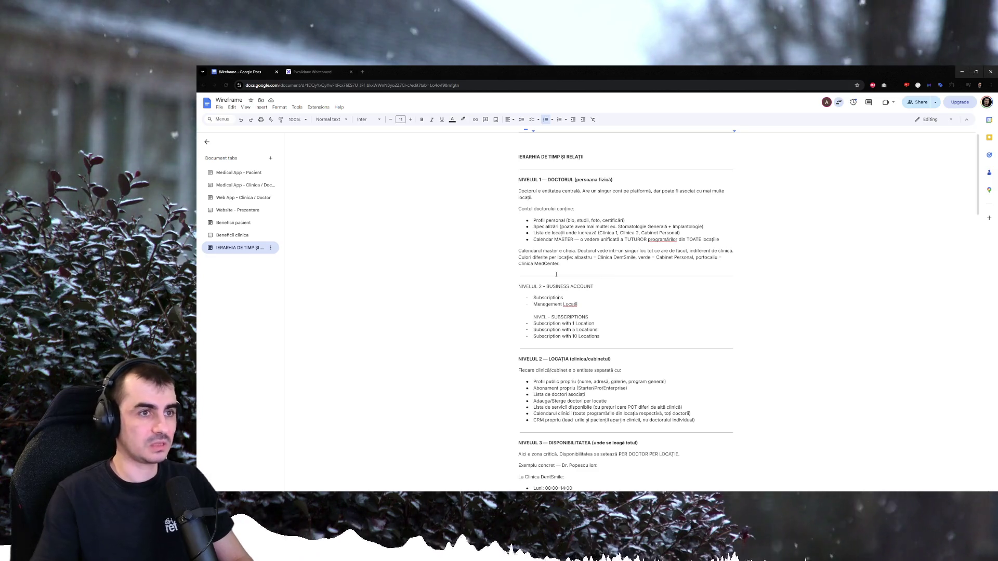
pyautogui.click(570, 304)
# Add a Management Useri item with roles, then trim away HR, Asistenta and Owner entries.
pyautogui.press('Return')
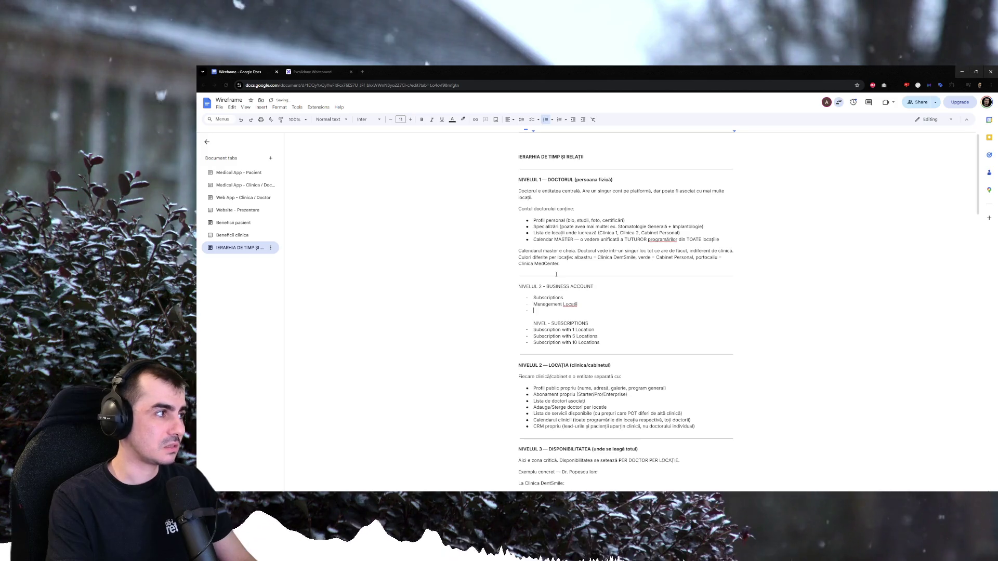
pyautogui.write('Manageme')
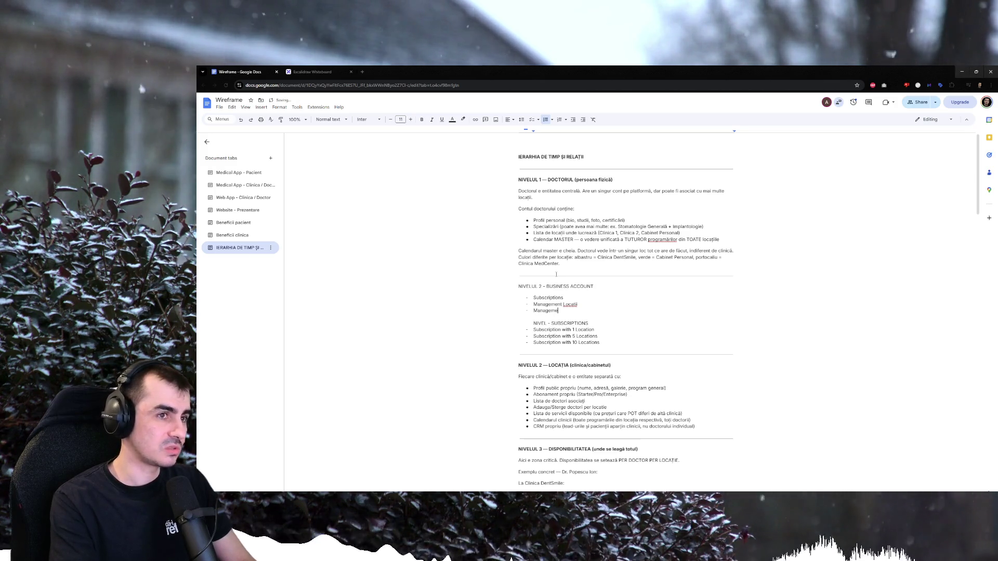
pyautogui.write('nt Useri -')
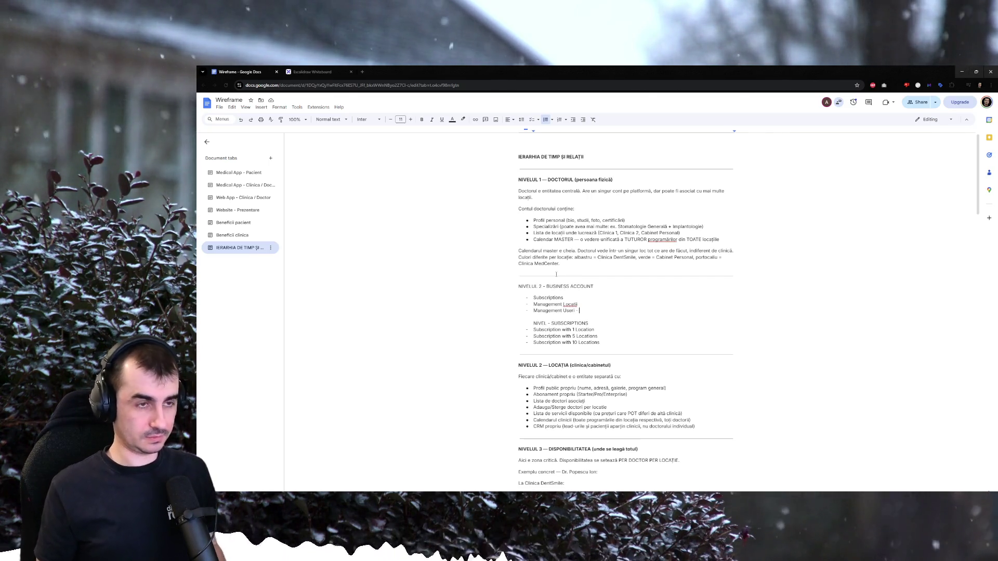
pyautogui.write('Reco')
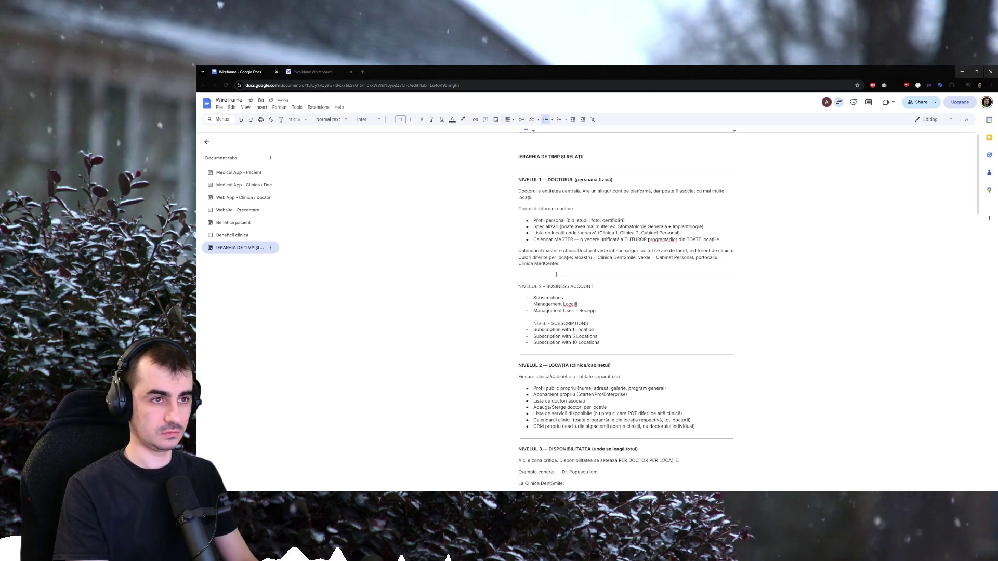
pyautogui.write('Asistenta')
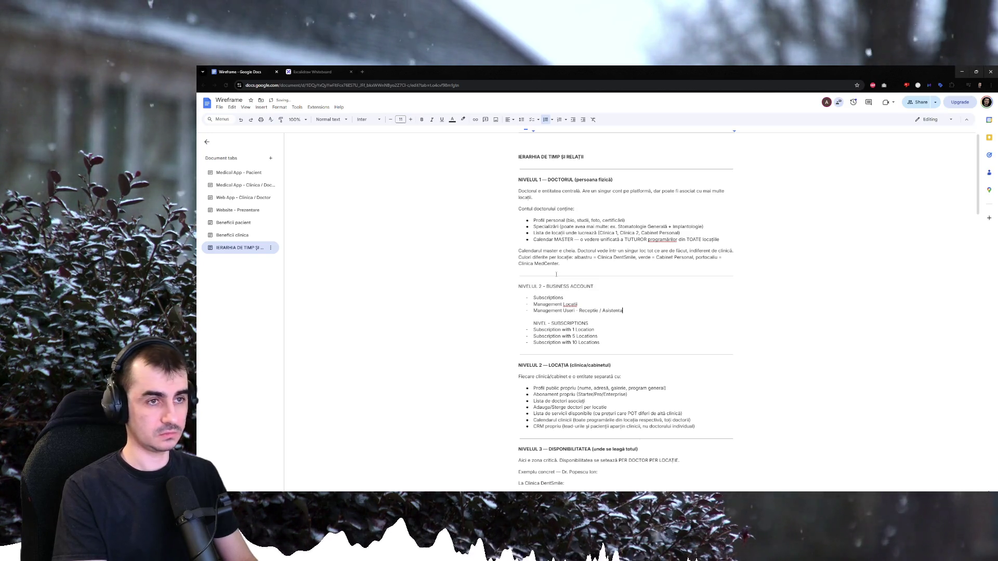
pyautogui.write(' /')
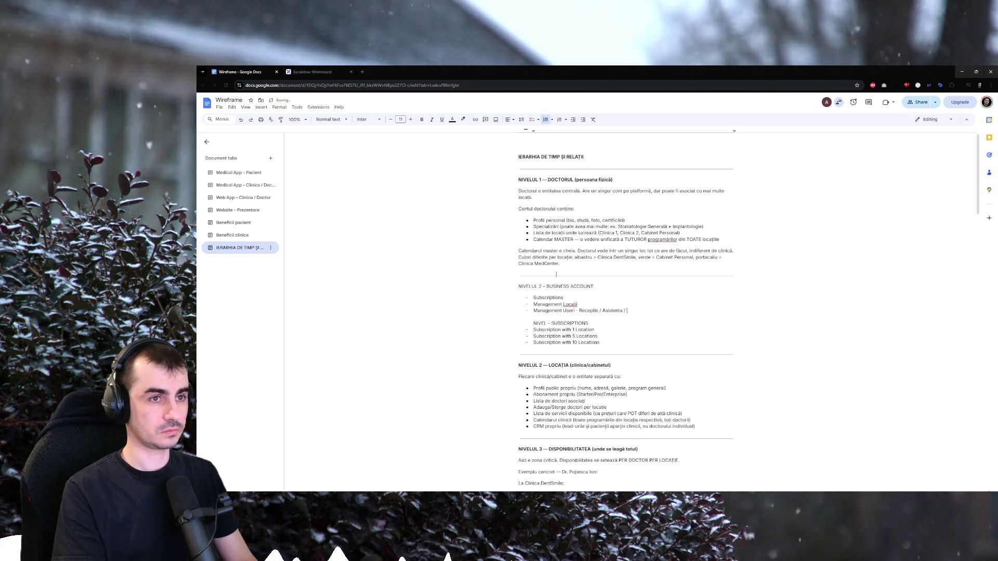
pyautogui.write('H')
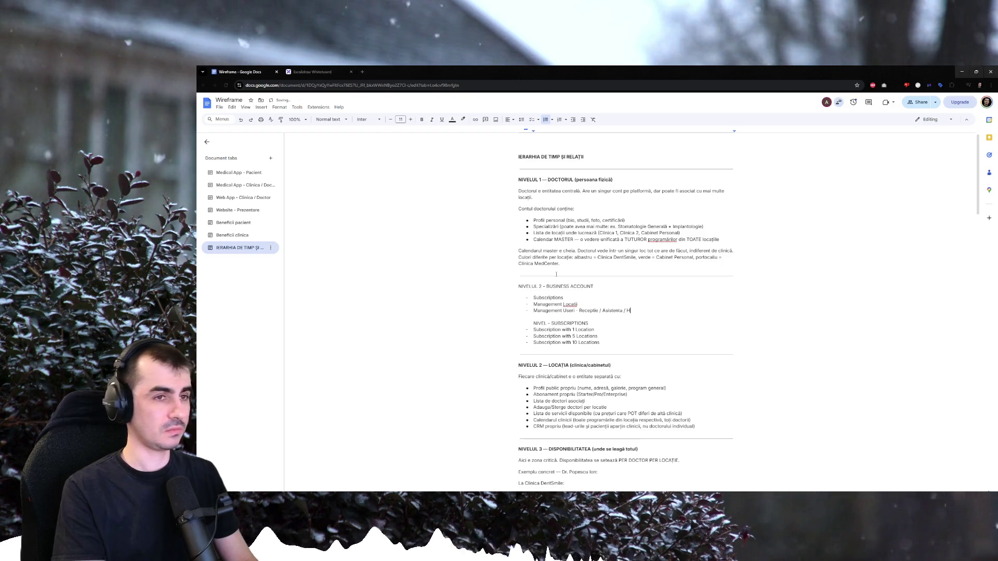
pyautogui.write(' / etc.')
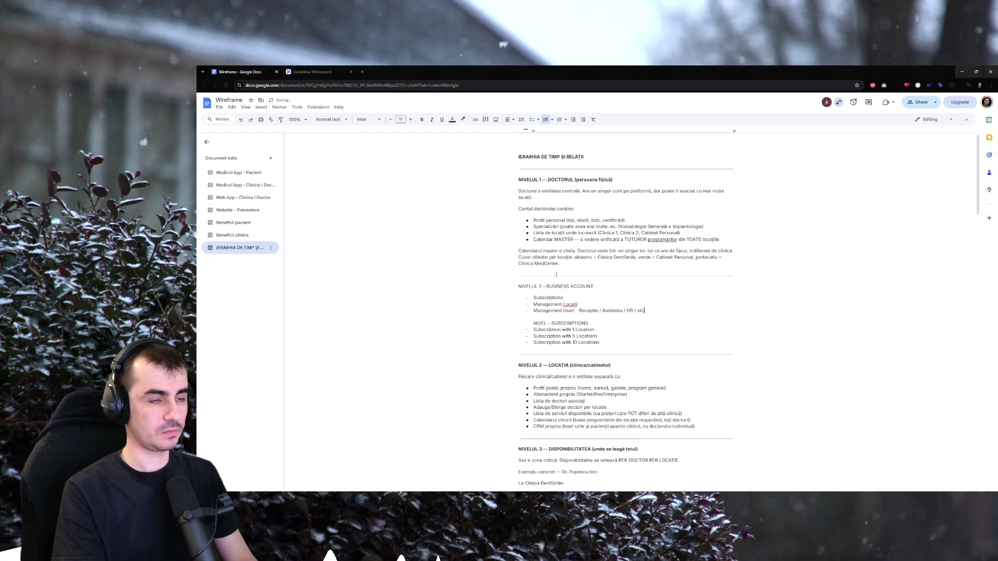
pyautogui.press('BackSpace')
pyautogui.press('BackSpace')
pyautogui.press('BackSpace')
pyautogui.press('BackSpace')
pyautogui.press('BackSpace')
pyautogui.press('BackSpace')
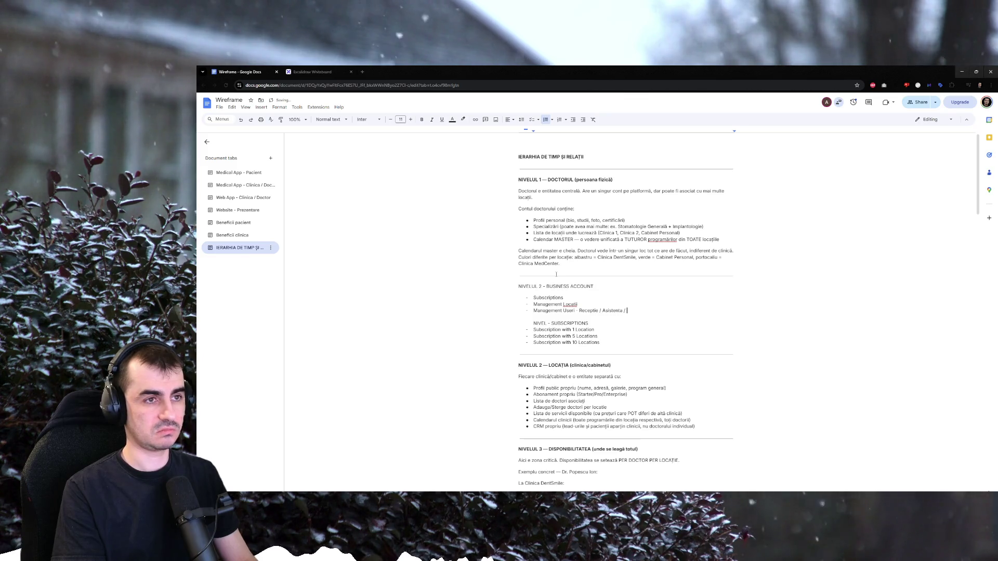
pyautogui.write('Adm')
pyautogui.press('BackSpace')
pyautogui.press('BackSpace')
pyautogui.press('BackSpace')
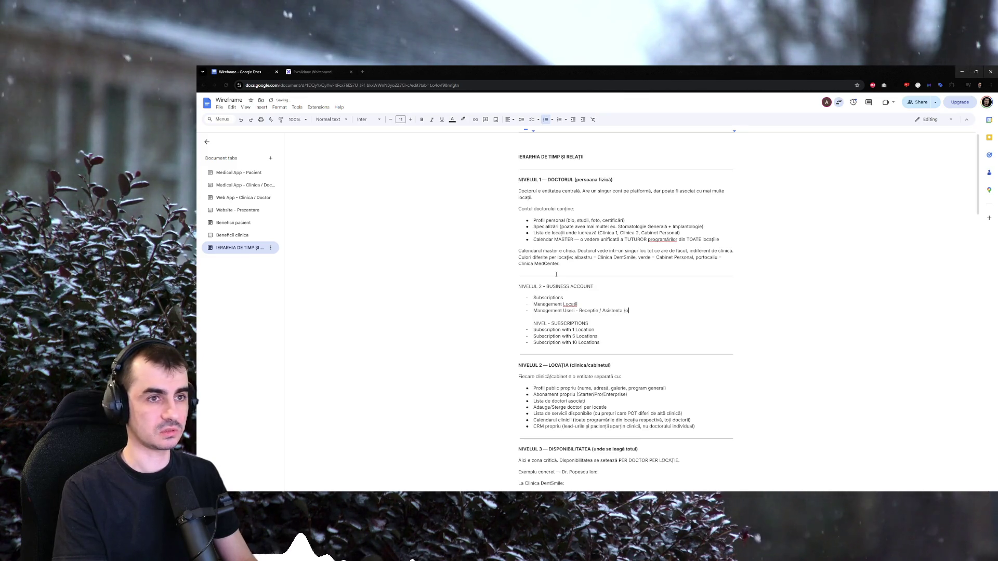
pyautogui.write('Owner')
pyautogui.press('BackSpace')
pyautogui.press('BackSpace')
pyautogui.press('BackSpace')
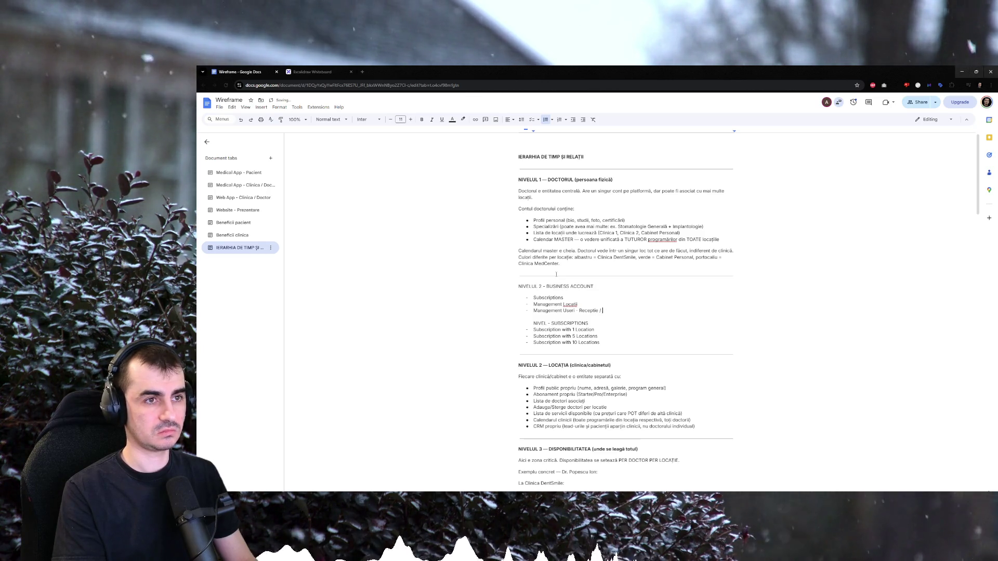
pyautogui.write('Owner')
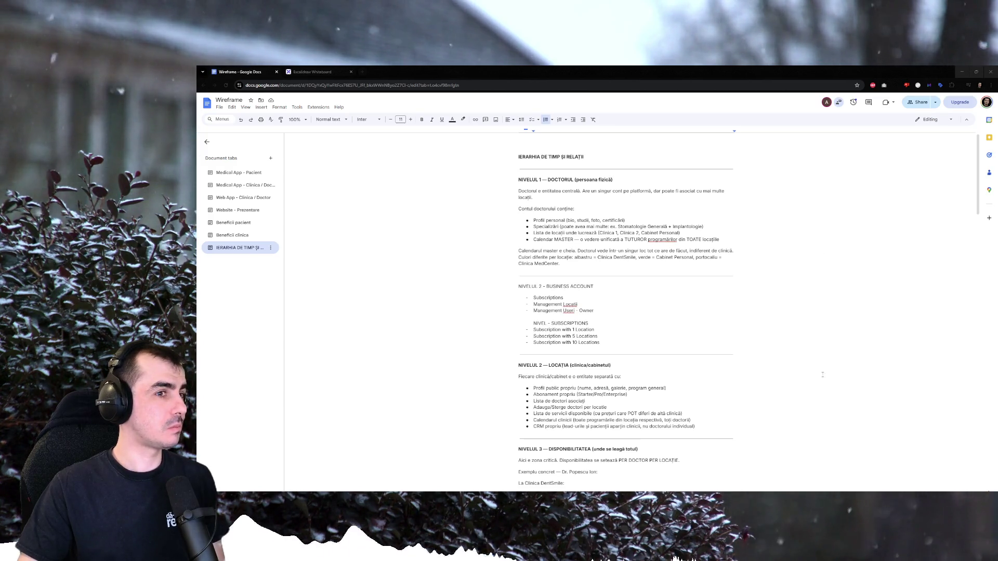
pyautogui.scroll(-1, 643, 356)
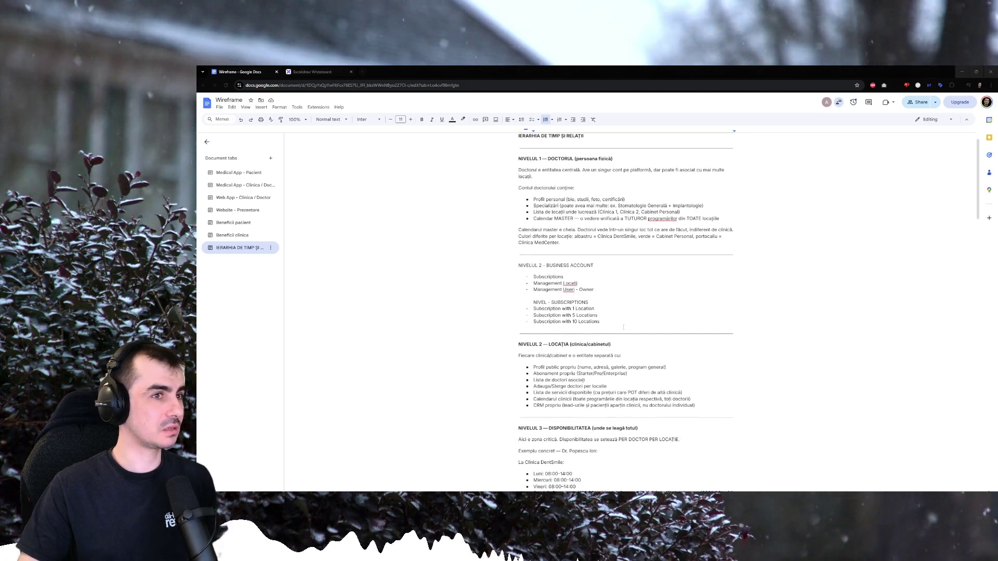
# Set Management Useri to Manager / Doctor, add 'Adding Doctor - Needs a Location', append /online to LOCAȚIA.
pyautogui.click(605, 288)
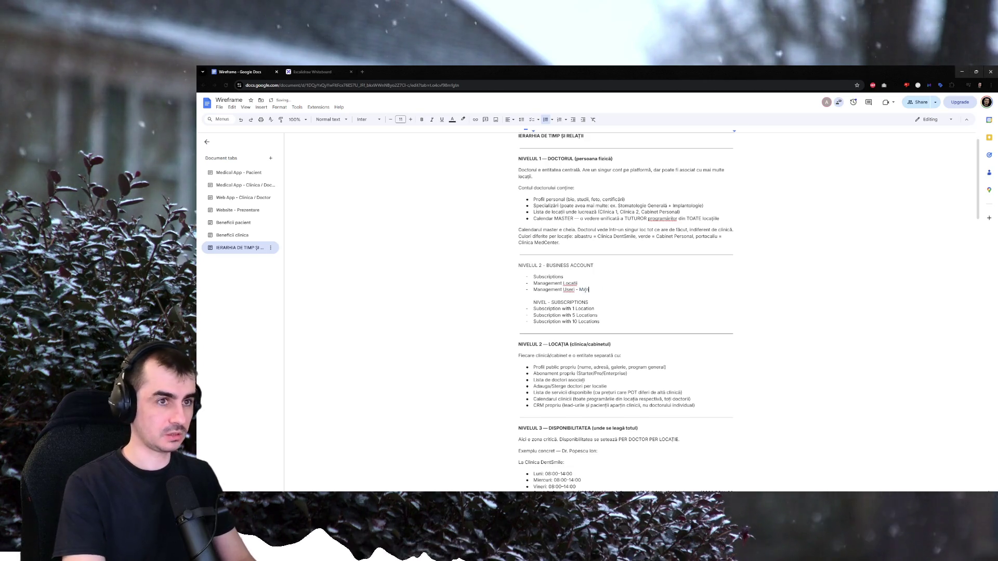
pyautogui.write('Manager / Doctor')
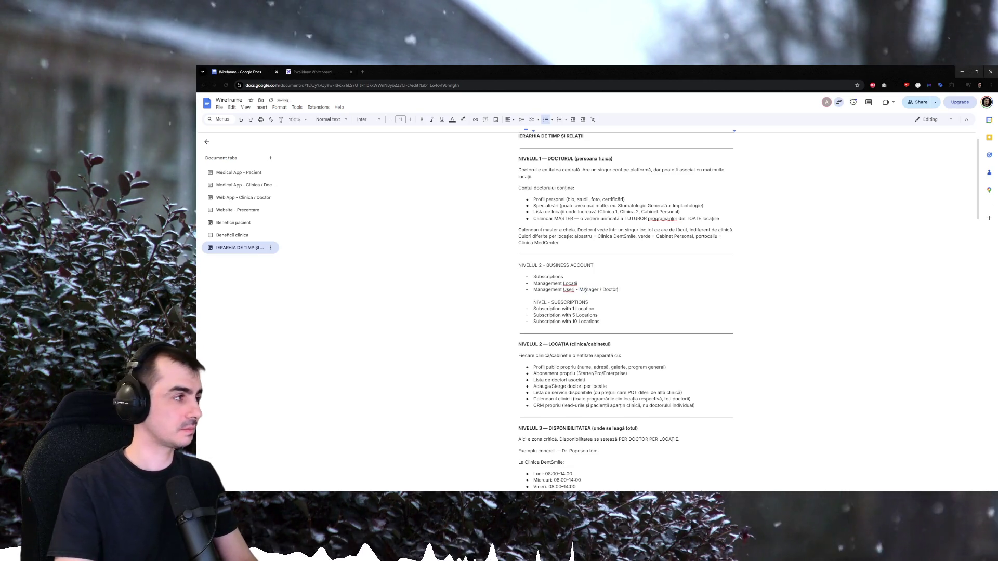
pyautogui.press('Return')
pyautogui.write('Adding ')
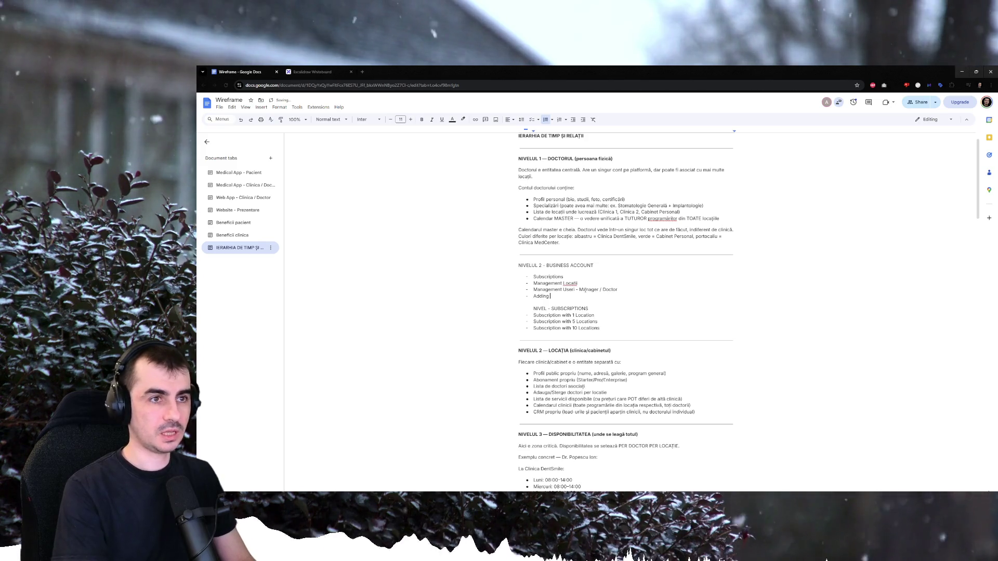
pyautogui.write('Doctor - Needs a Location')
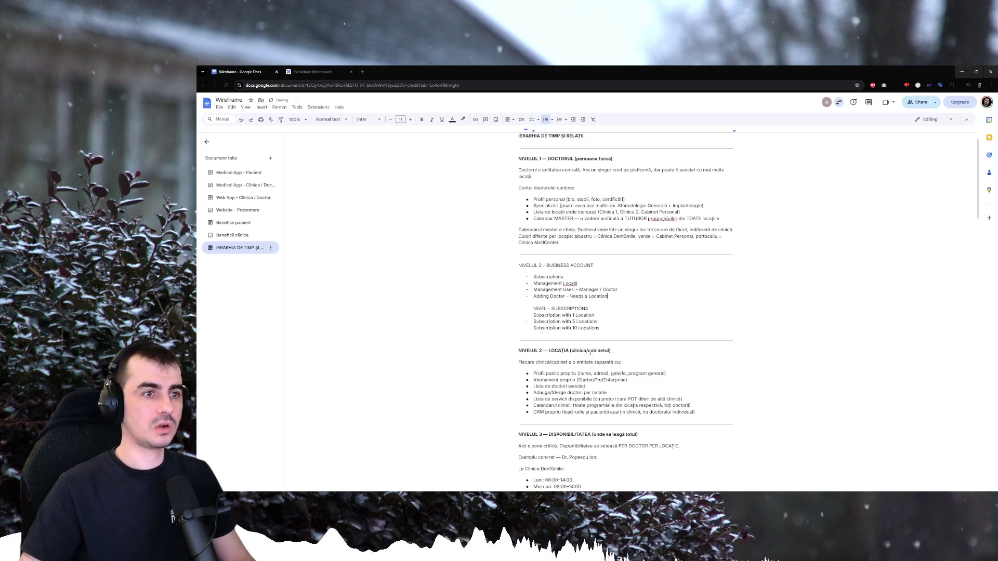
pyautogui.press('End')
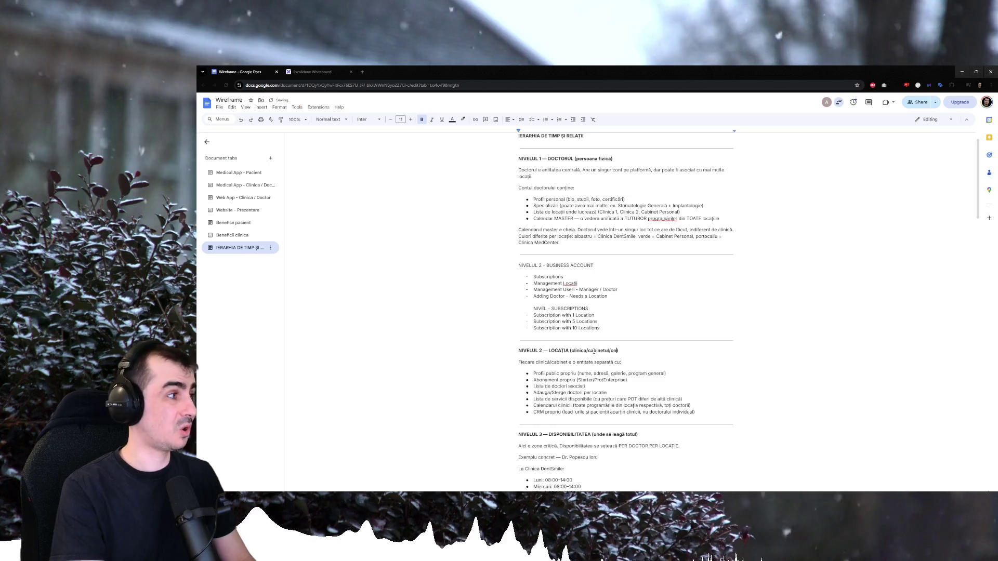
pyautogui.write('/online')
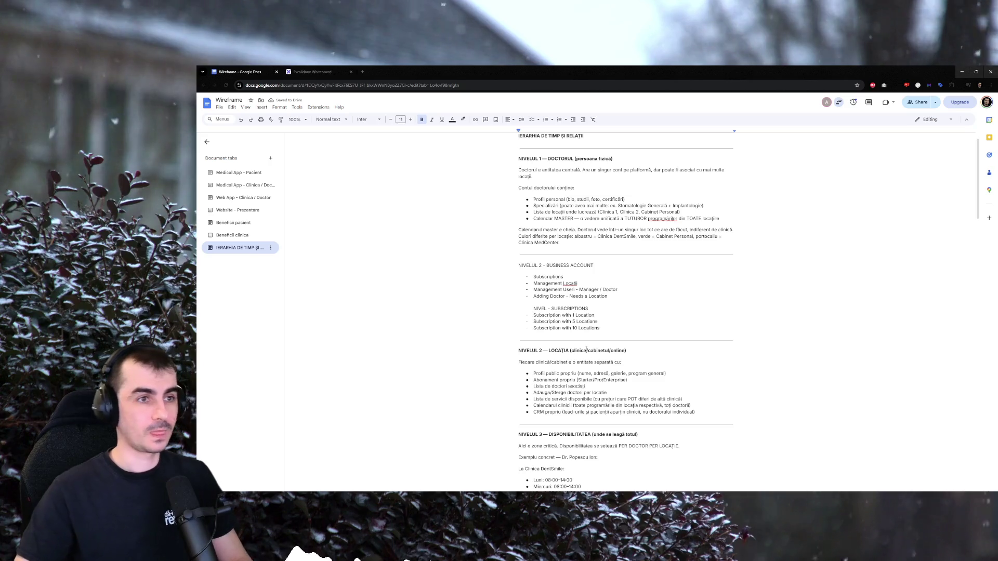
# Add a management note after the Adauga/Sterge doctori bullet in the LOCAȚIA list.
pyautogui.moveTo(546, 265); pyautogui.dragTo(594, 265)
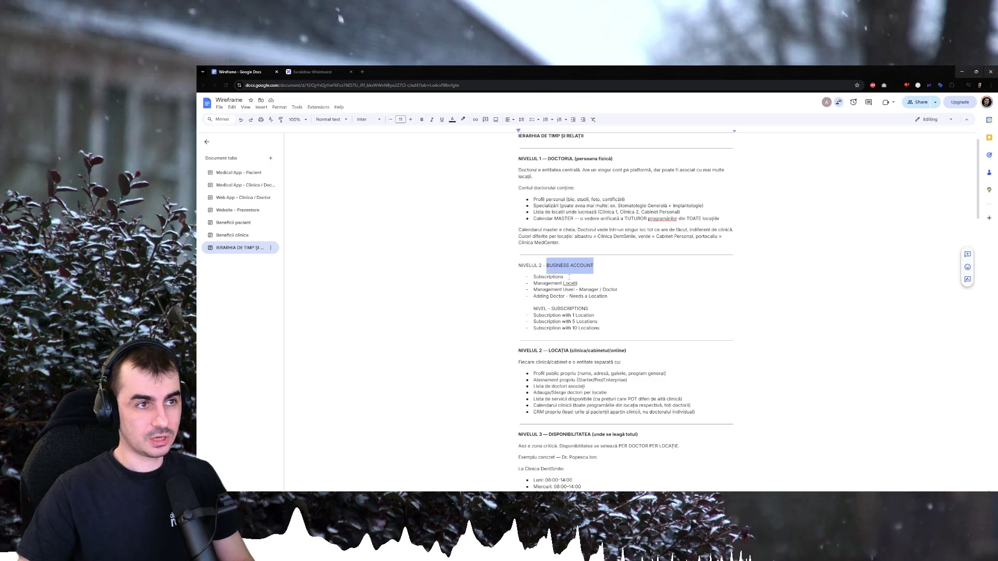
pyautogui.click(560, 289)
pyautogui.scroll(-1, 550, 295)
pyautogui.moveTo(534, 344); pyautogui.dragTo(550, 344)
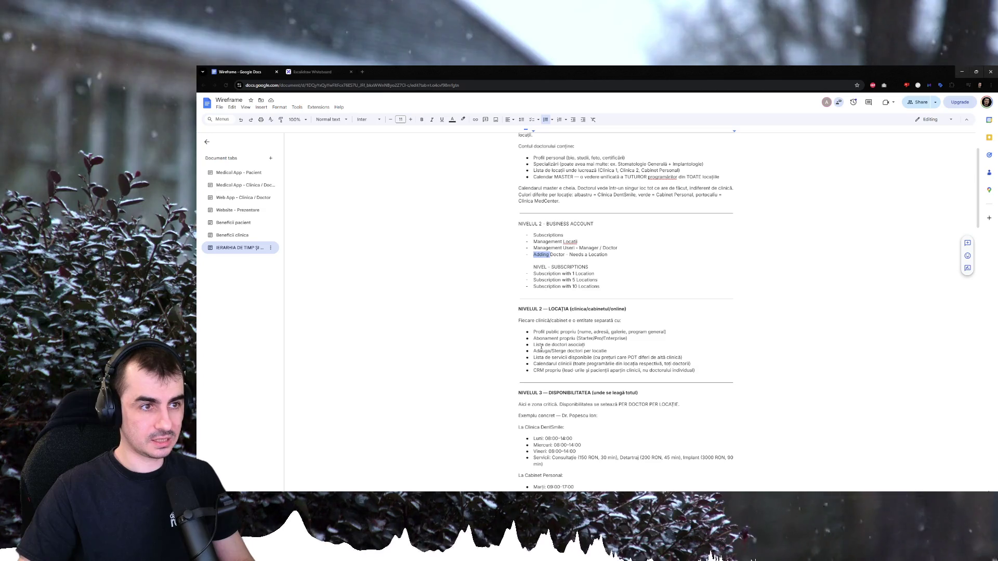
pyautogui.click(636, 338)
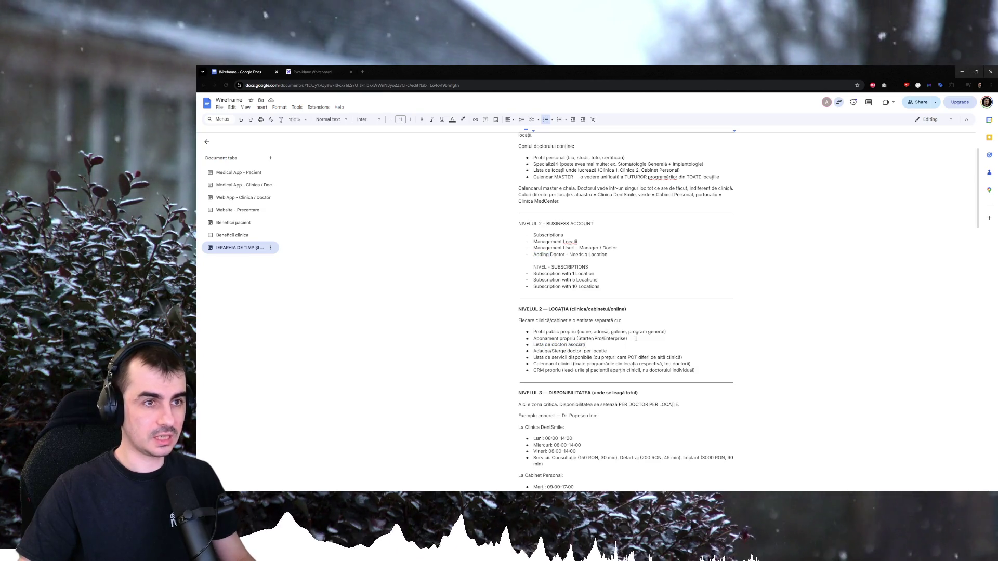
pyautogui.press('Down')
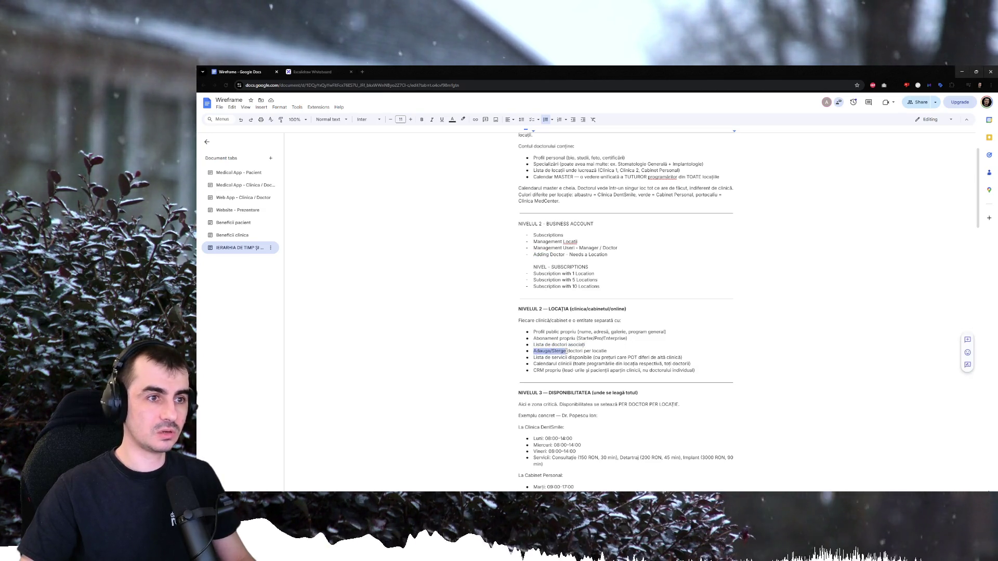
pyautogui.write('(management d')
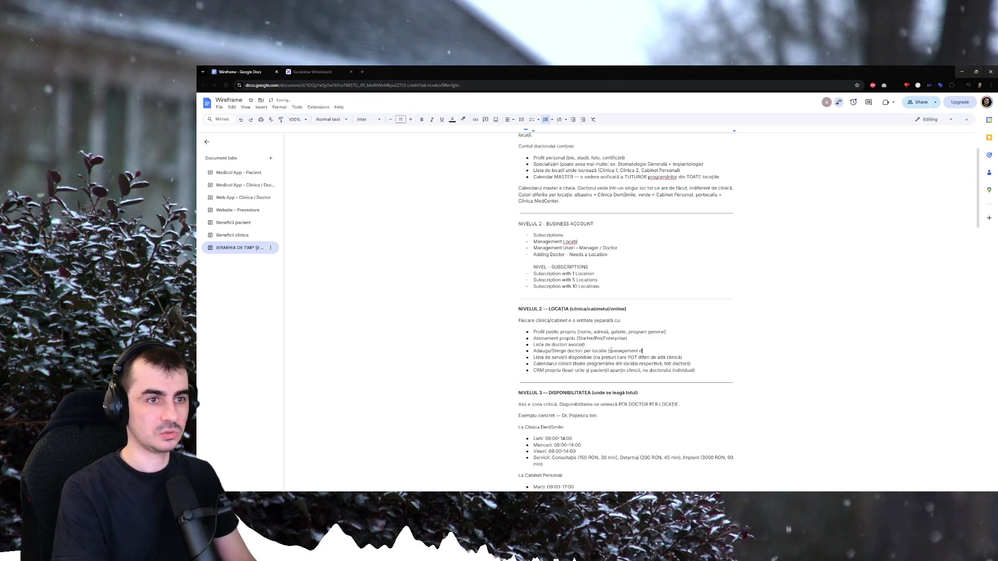
pyautogui.write('oar din')
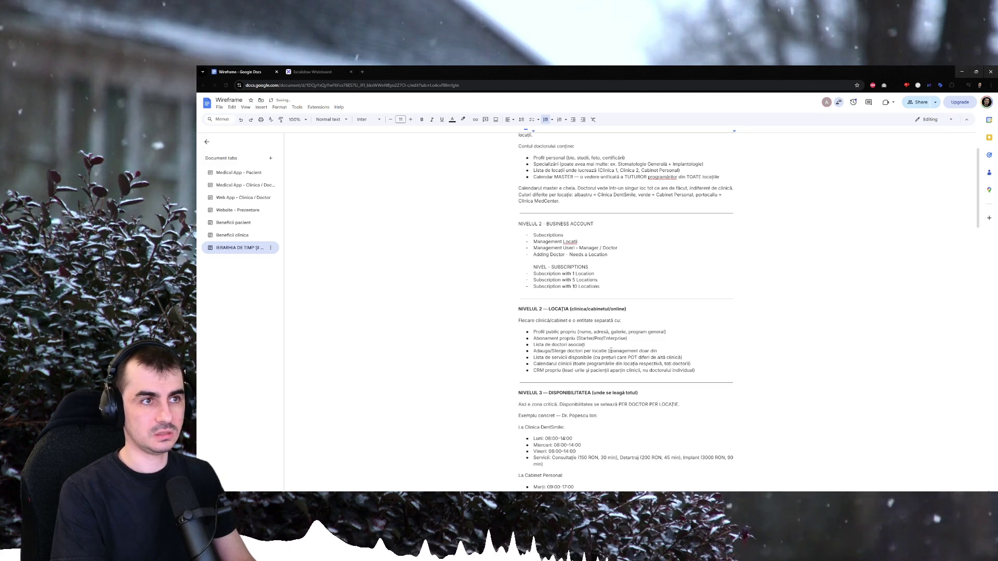
pyautogui.write(' Business Account')
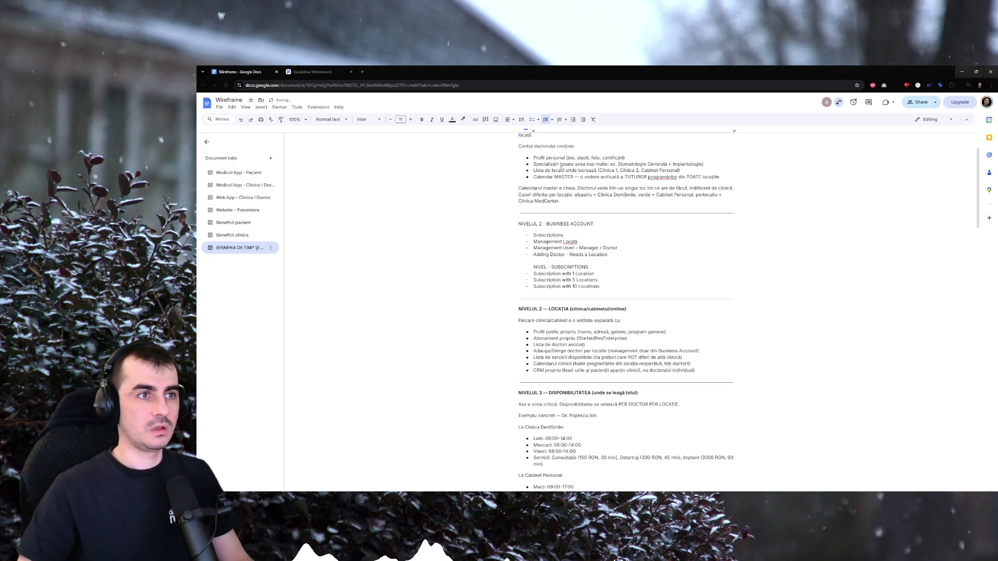
pyautogui.scroll(2, 595, 320)
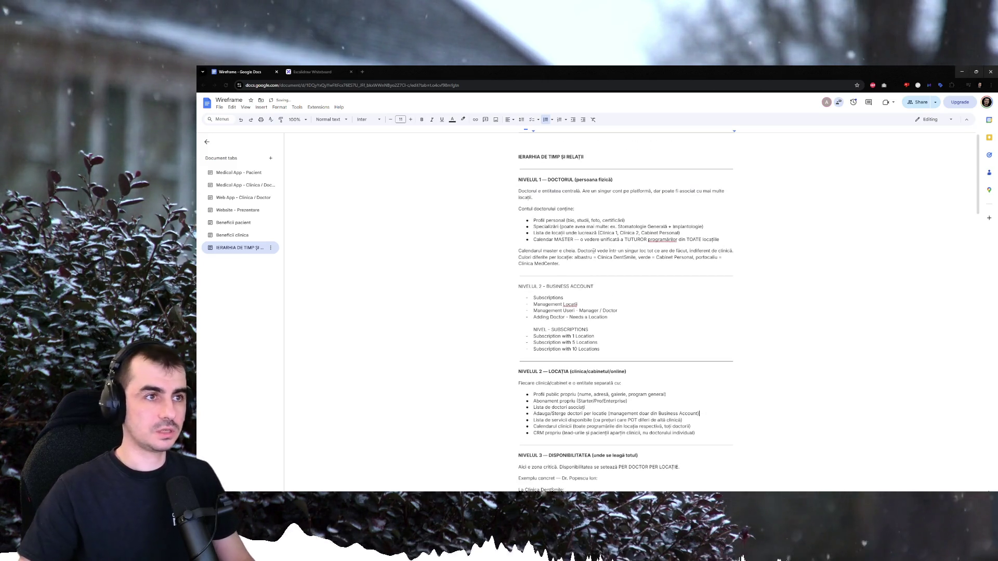
# Delete the add/remove doctors per location bullet from the LOCAȚIA list.
pyautogui.click(594, 321)
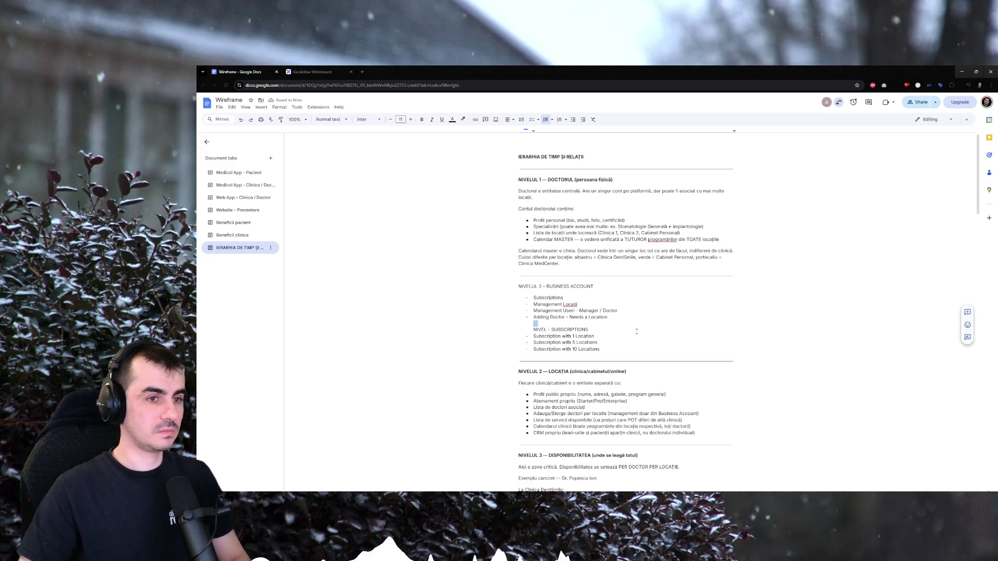
pyautogui.tripleClick(708, 413)
pyautogui.press('BackSpace')
pyautogui.press('BackSpace')
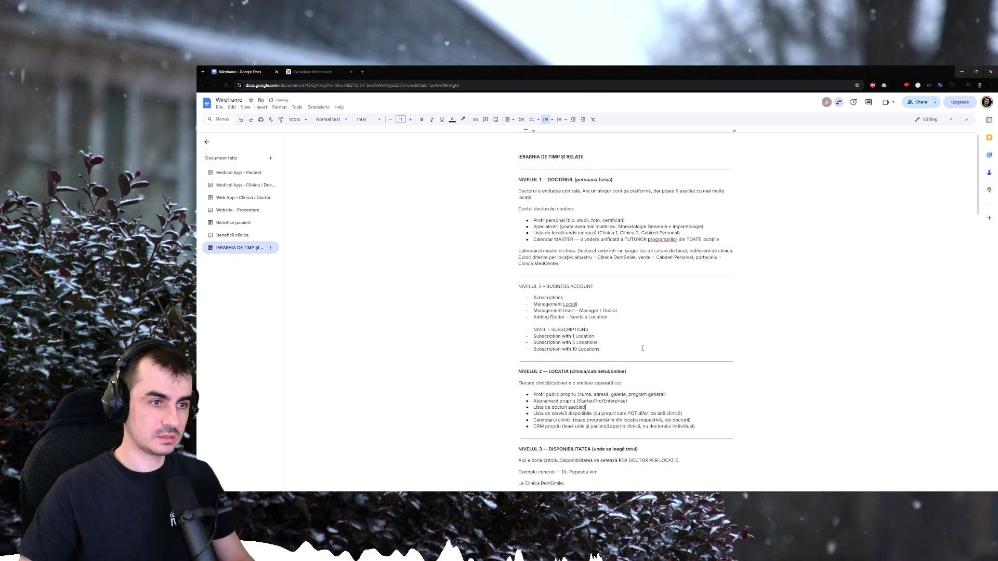
pyautogui.click(636, 313)
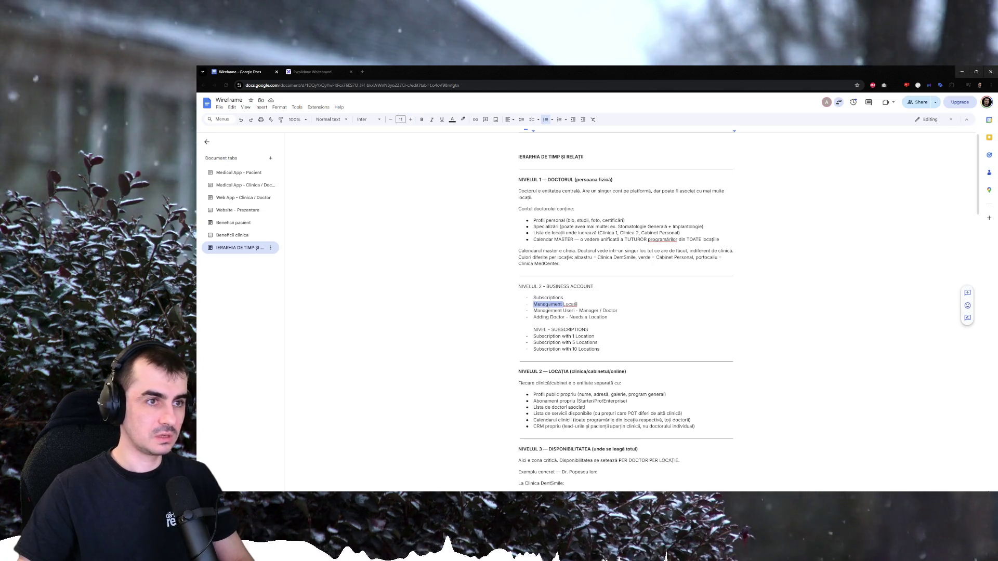
# Remove the dash from 'Adding Doctor Needs a Location' and add 'Manager can manage subscription / invoices / users / locations'.
pyautogui.click(570, 305)
pyautogui.press('Escape')
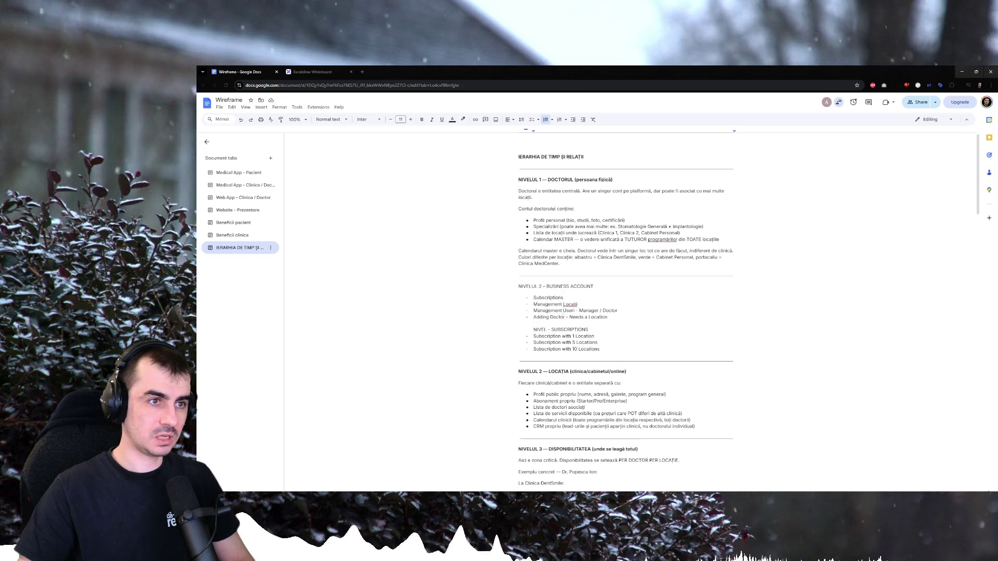
pyautogui.doubleClick(609, 310)
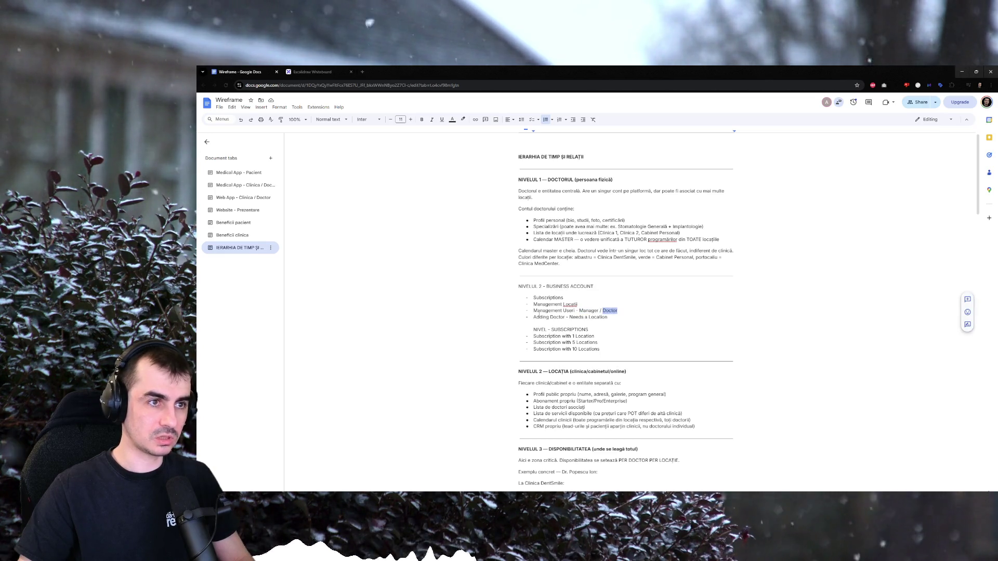
pyautogui.click(535, 317)
pyautogui.click(569, 318)
pyautogui.press('BackSpace')
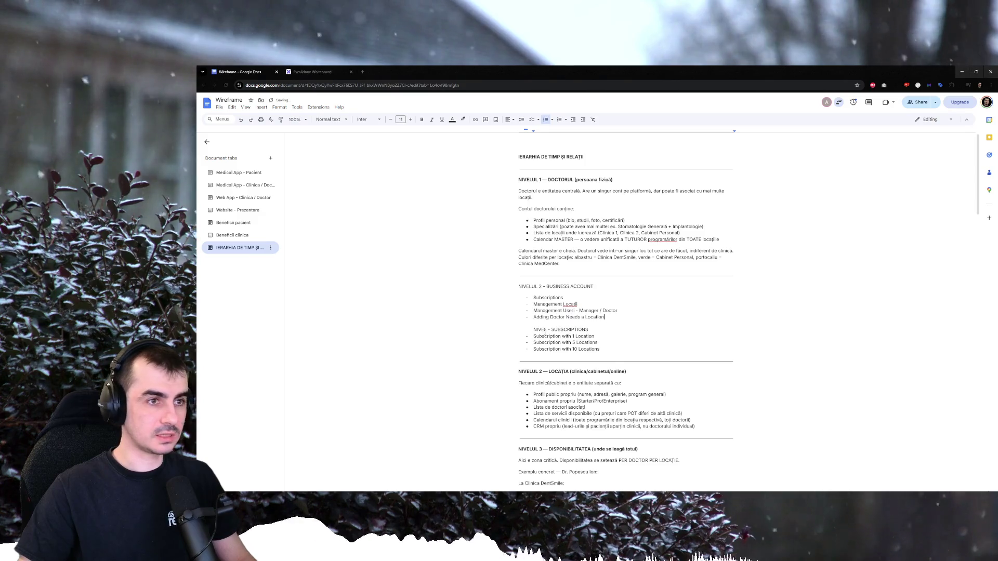
pyautogui.press('Return')
pyautogui.write('Manager can manage subscription / ')
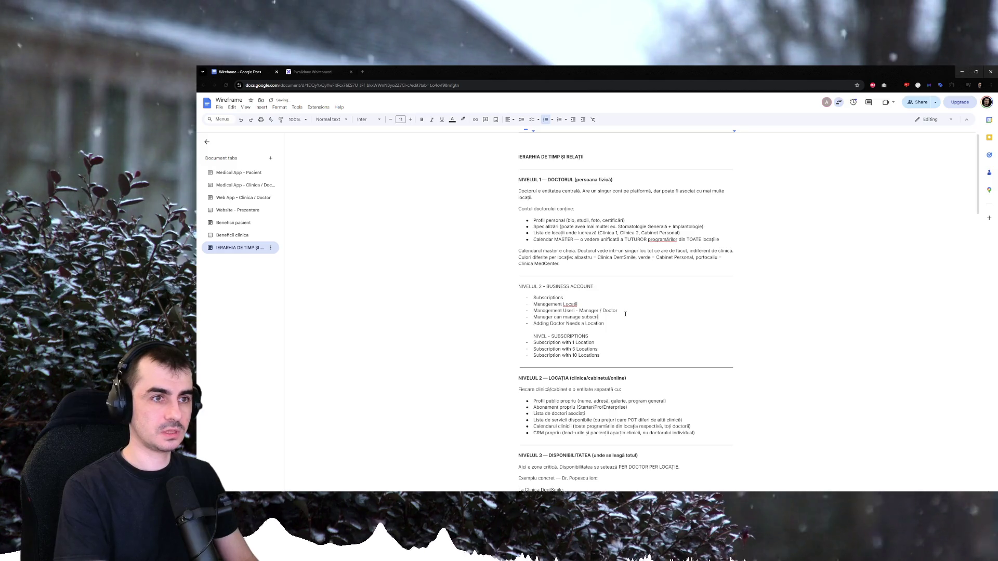
pyautogui.write('invoices / ')
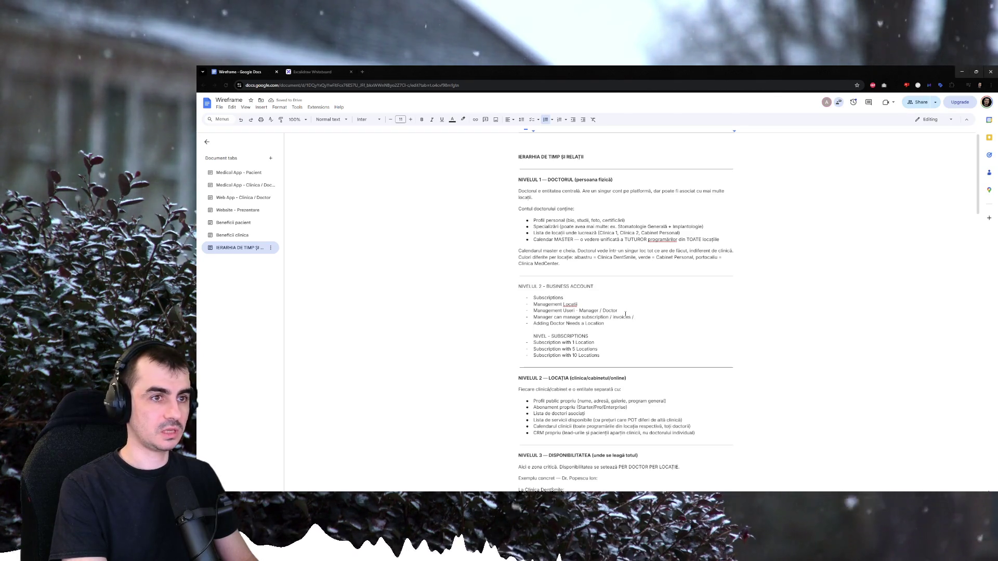
pyautogui.write('users ')
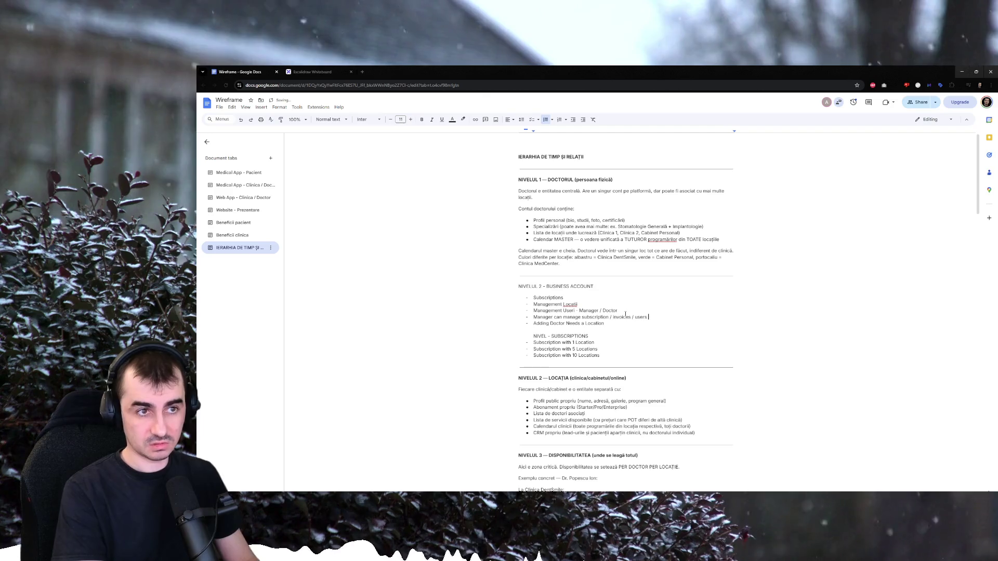
pyautogui.write('/ locations')
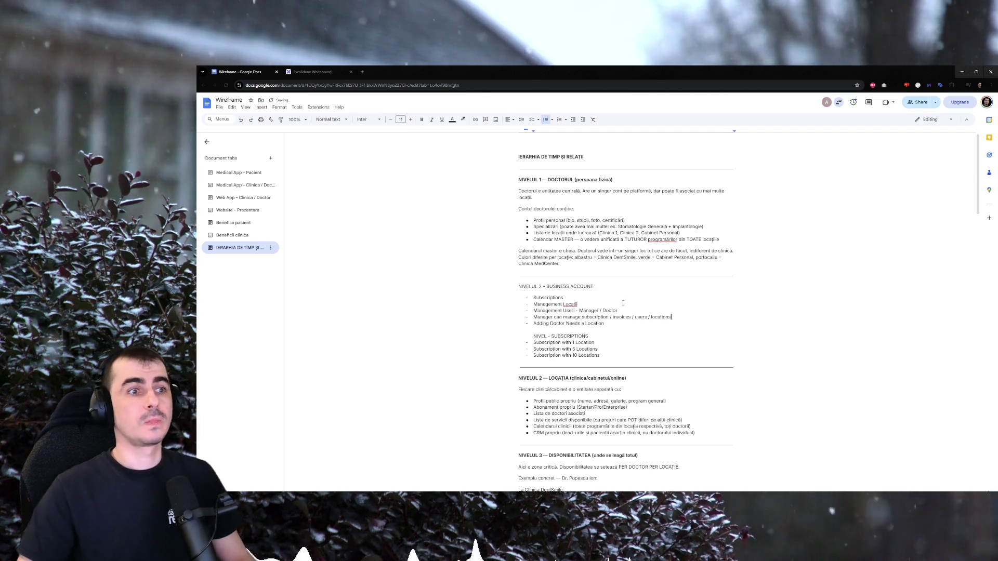
pyautogui.scroll(-1, 623, 311)
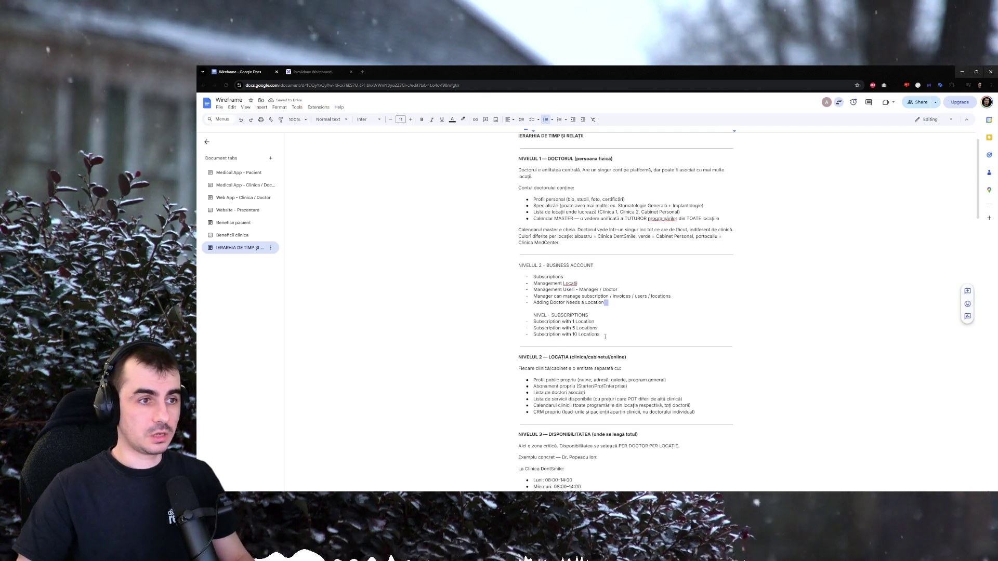
pyautogui.scroll(1, 596, 327)
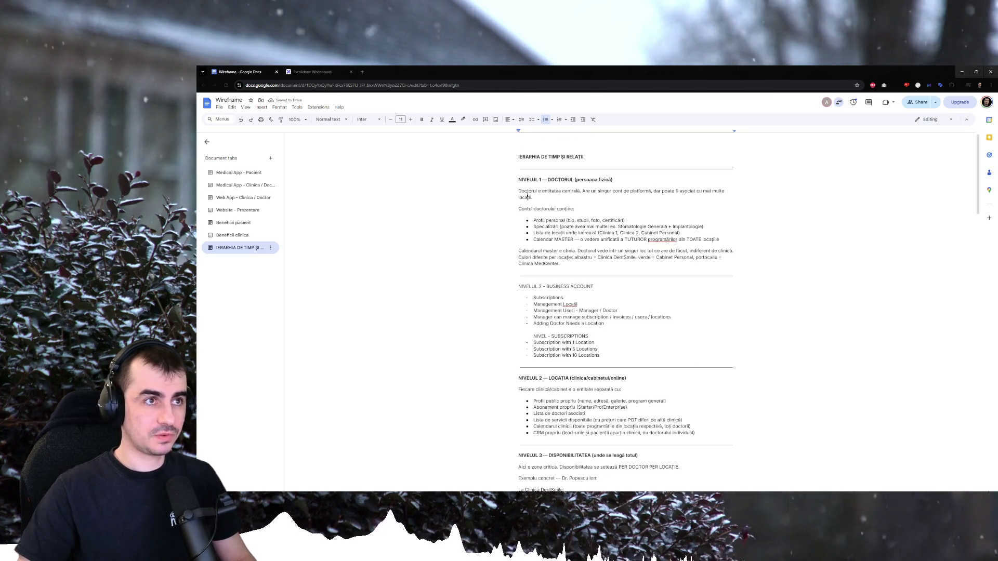
# Change the doctor's bullet to read 'Specializări pe Profil …'.
pyautogui.doubleClick(573, 180)
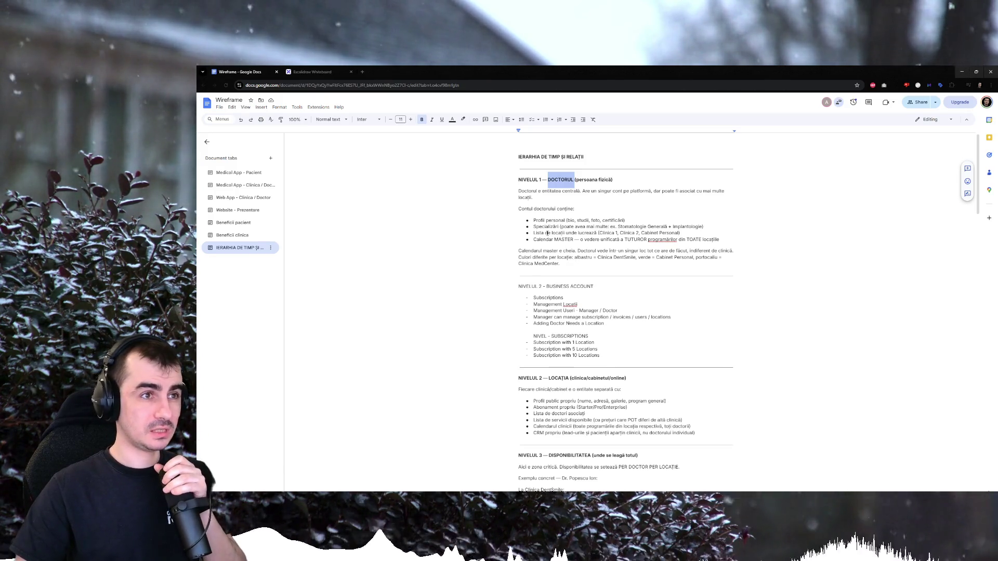
pyautogui.click(640, 223)
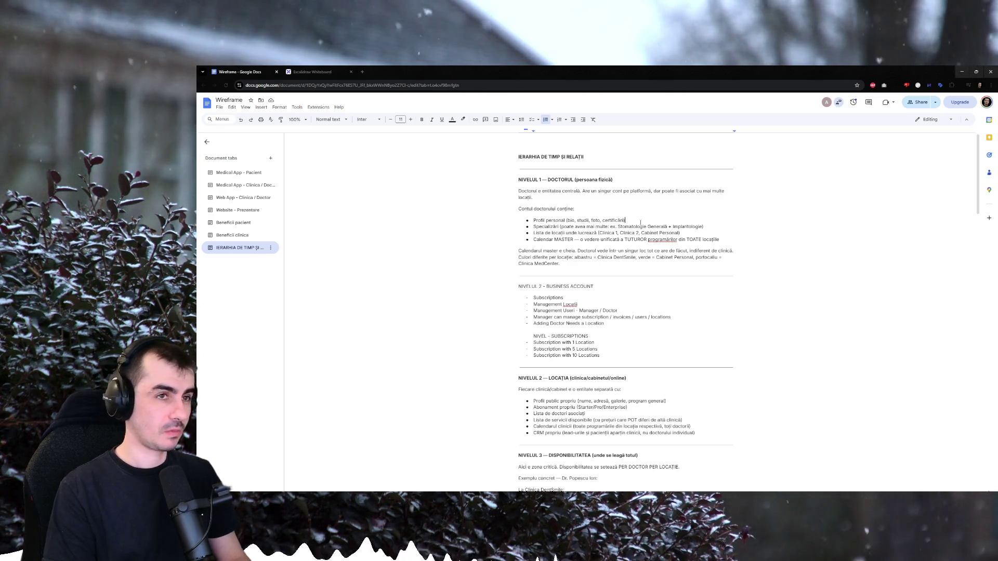
pyautogui.click(639, 222)
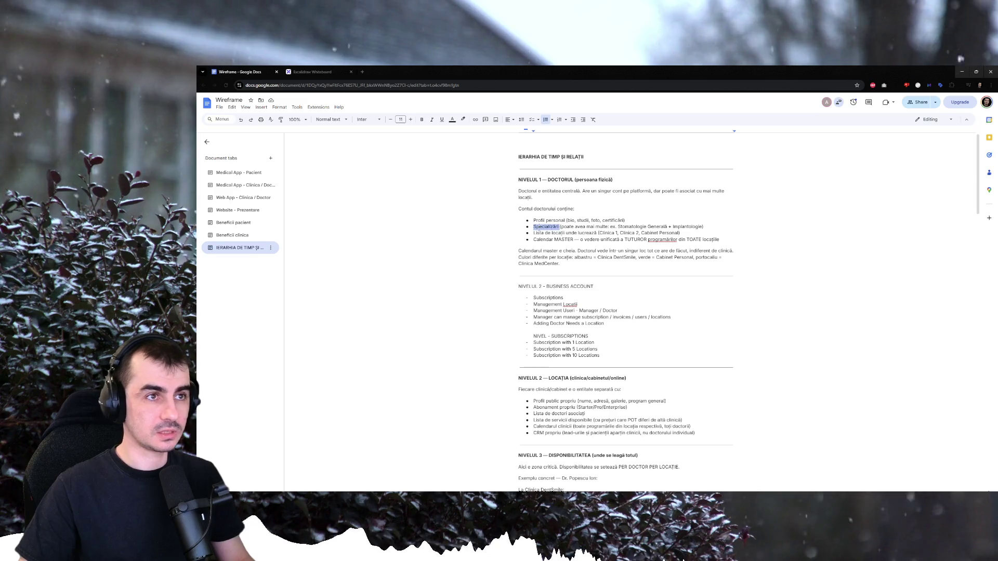
pyautogui.tripleClick(545, 227)
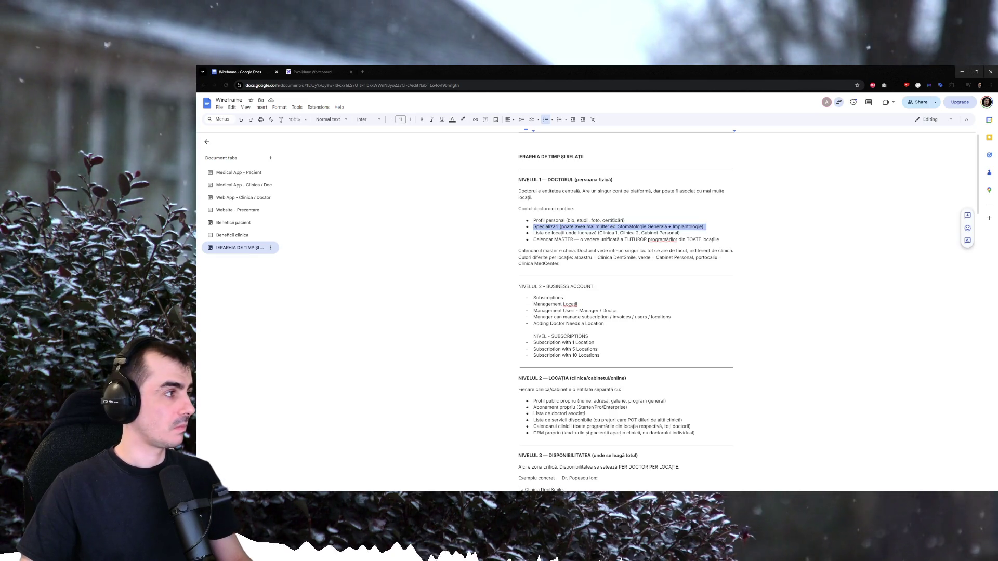
pyautogui.click(558, 226)
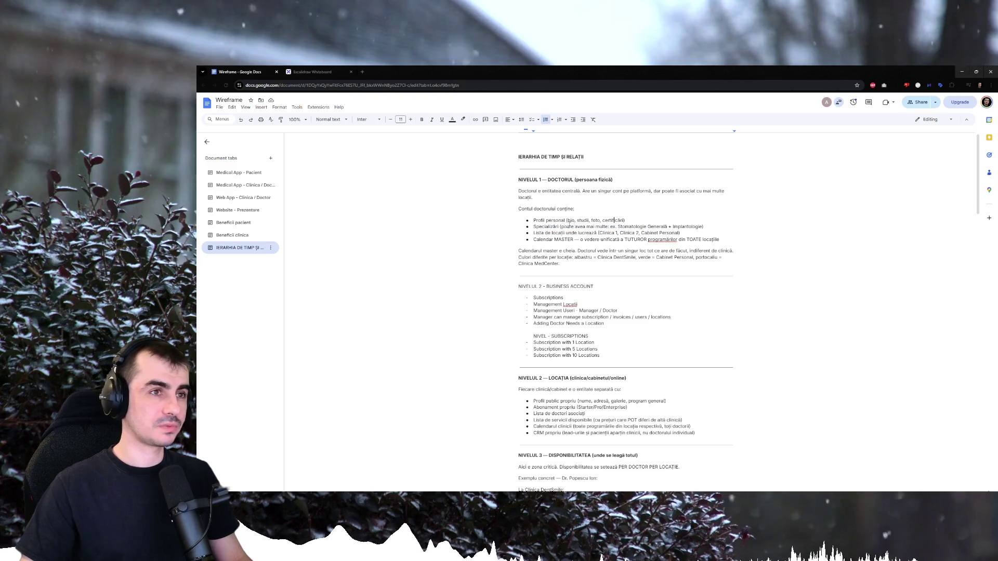
pyautogui.write('pe Profil')
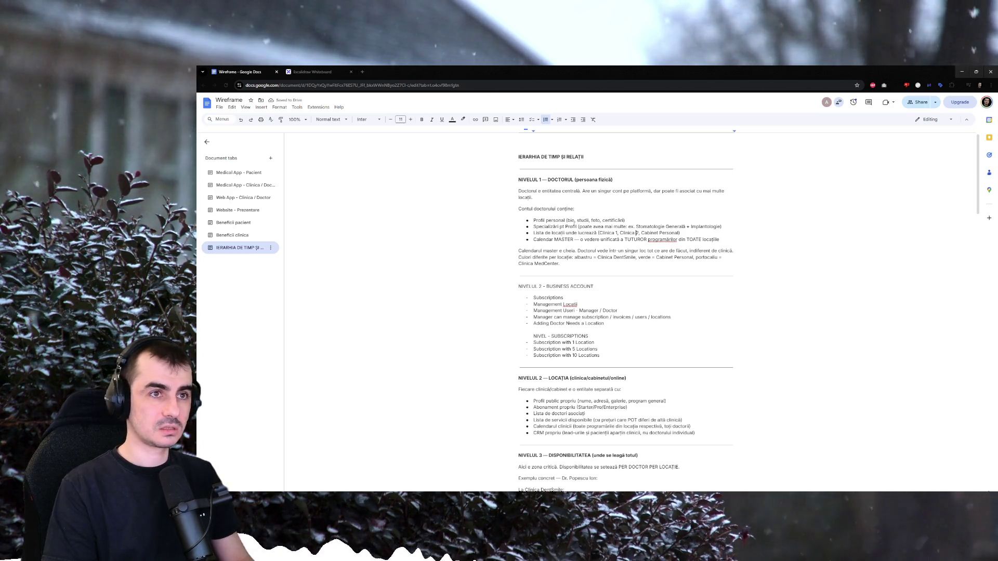
pyautogui.write(', ')
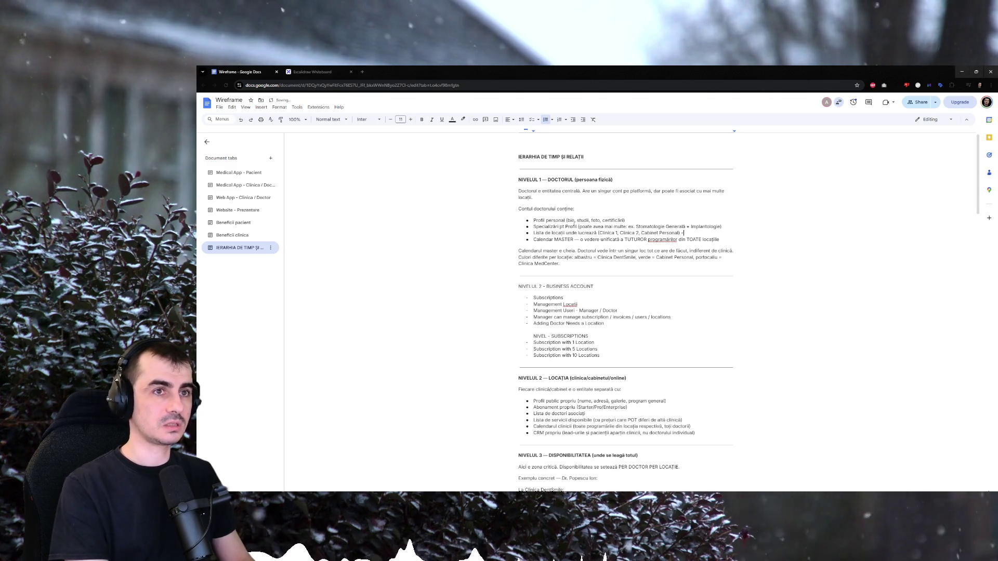
pyautogui.write('ae adaugat')
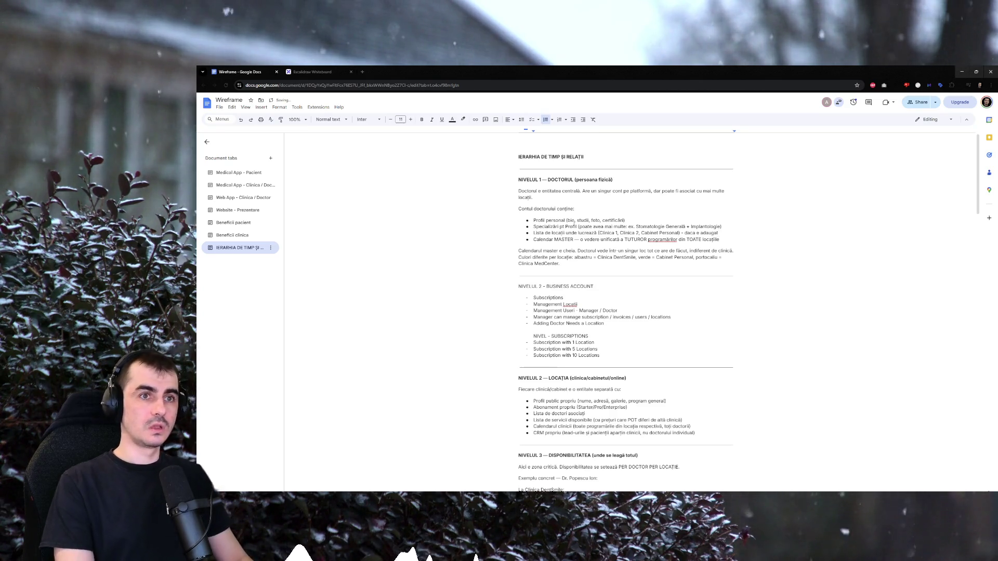
# End the doctor's locations bullet with '– daca e adaugat'.
pyautogui.hotkey('ctrl', 'shift', 'Left')
pyautogui.hotkey('ctrl', 'shift', 'Left')
pyautogui.hotkey('ctrl', 'shift', 'Left')
pyautogui.hotkey('ctrl', 'shift', 'Left')
pyautogui.hotkey('ctrl', 'shift', 'Left')
pyautogui.click(487, 279)
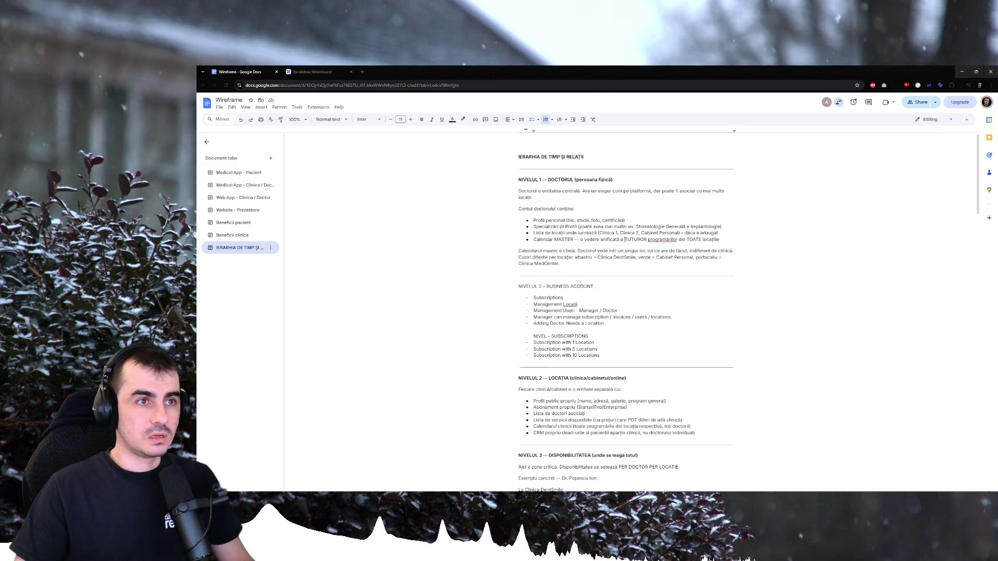
pyautogui.doubleClick(548, 297)
pyautogui.click(570, 305)
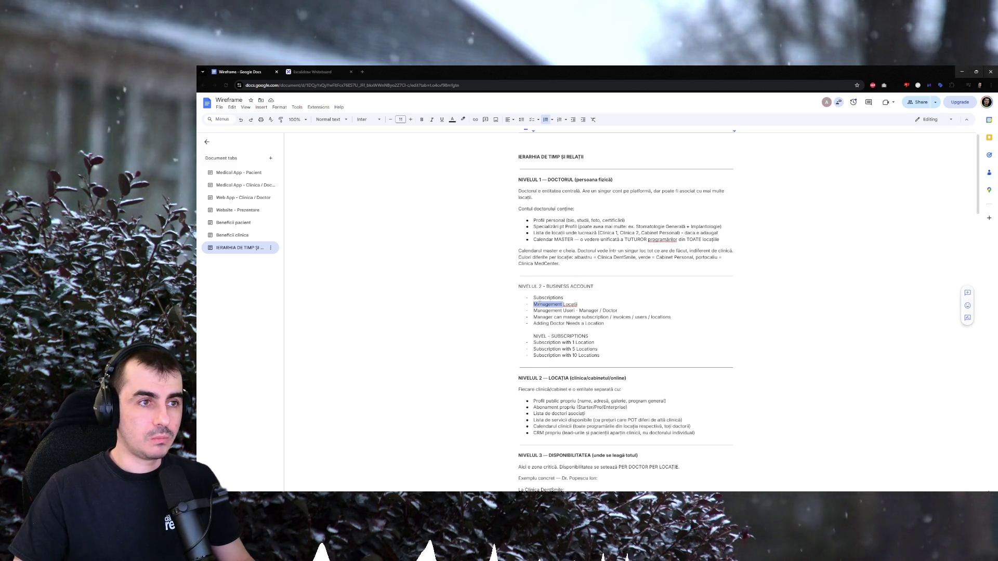
# Append ' /' to the Manager permissions line, removing the temporary empty bullet afterwards.
pyautogui.click(545, 323)
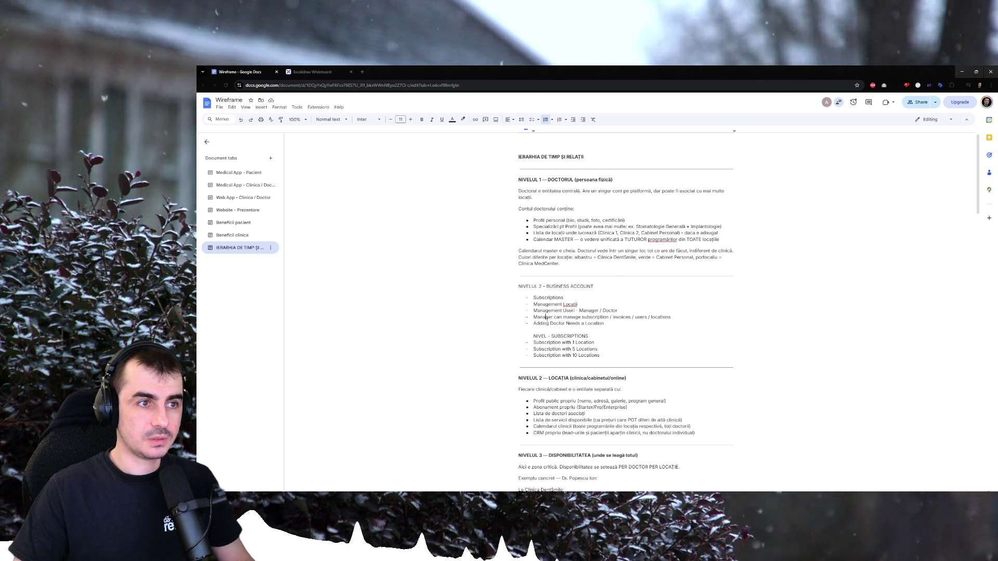
pyautogui.moveTo(545, 317); pyautogui.dragTo(647, 318)
pyautogui.press('Down')
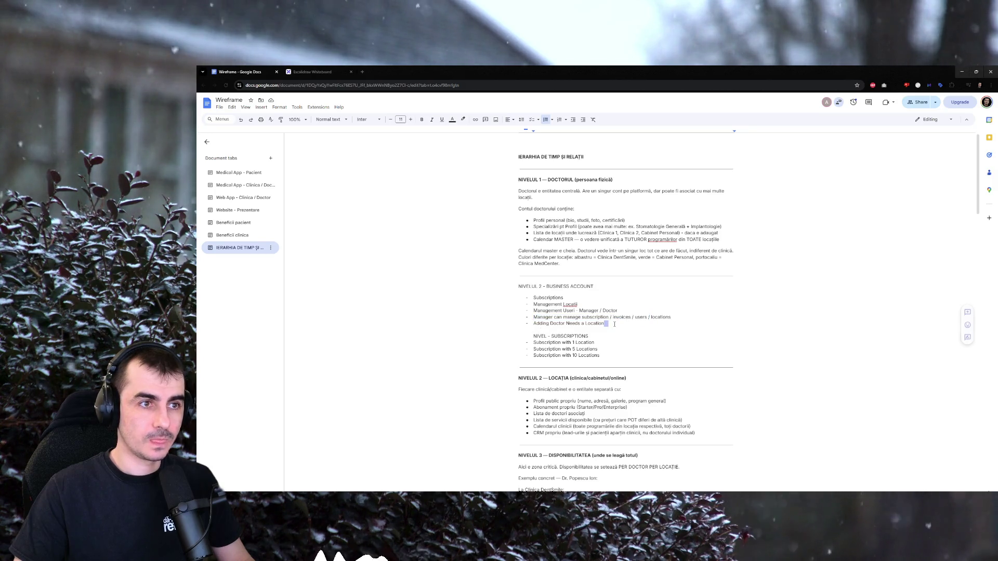
pyautogui.click(675, 316)
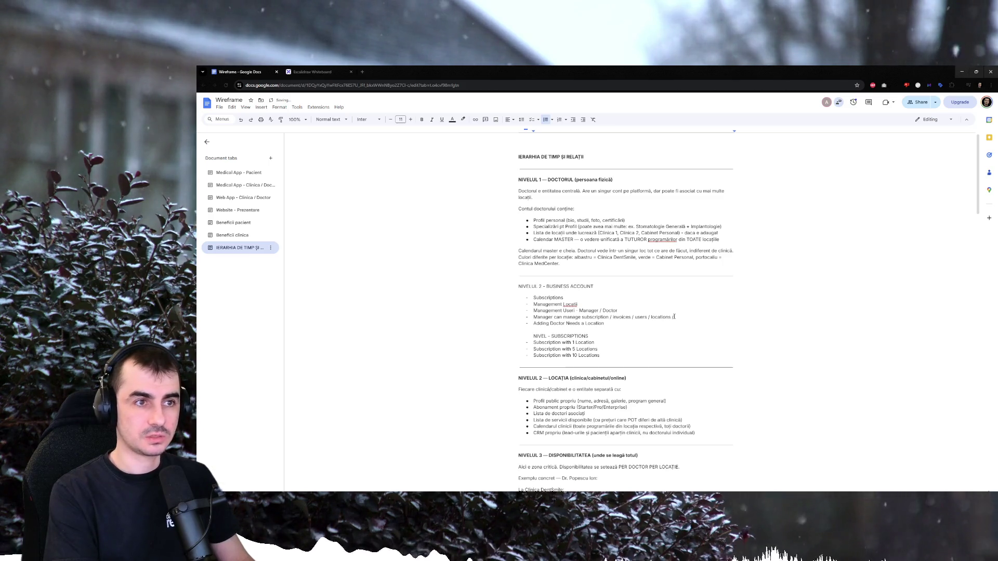
pyautogui.press('Return')
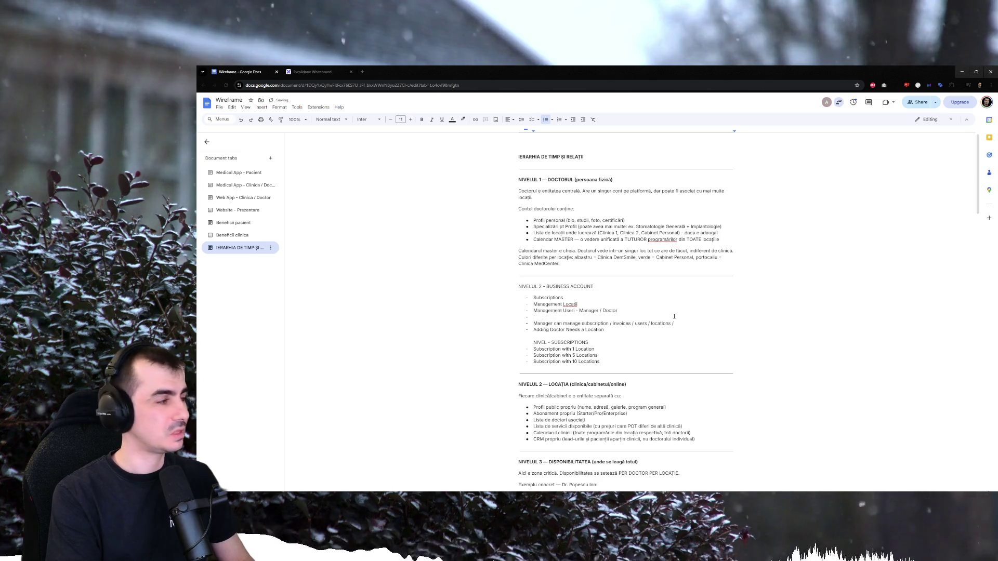
pyautogui.press('Return')
pyautogui.press('BackSpace')
pyautogui.press('BackSpace')
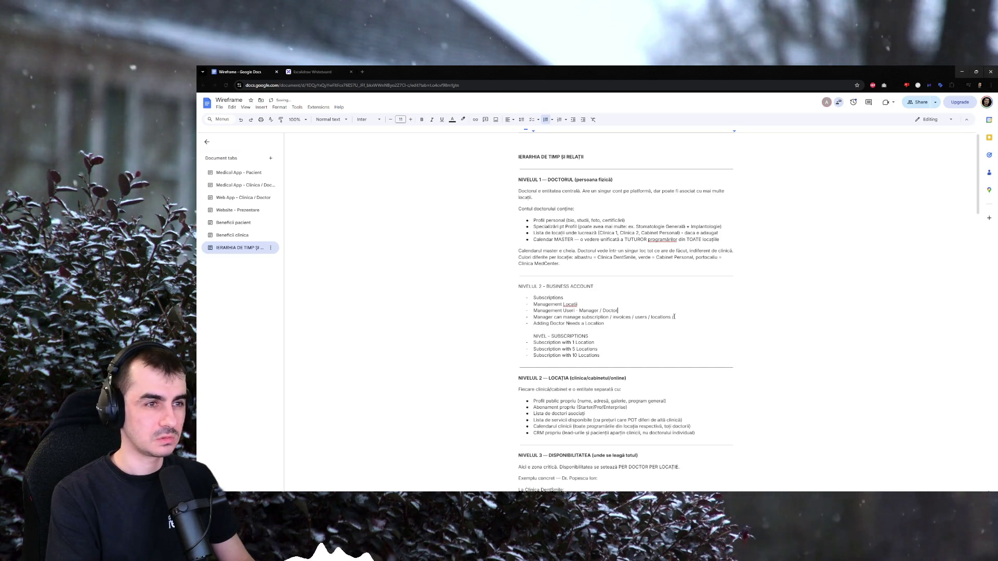
pyautogui.scroll(-2, 630, 306)
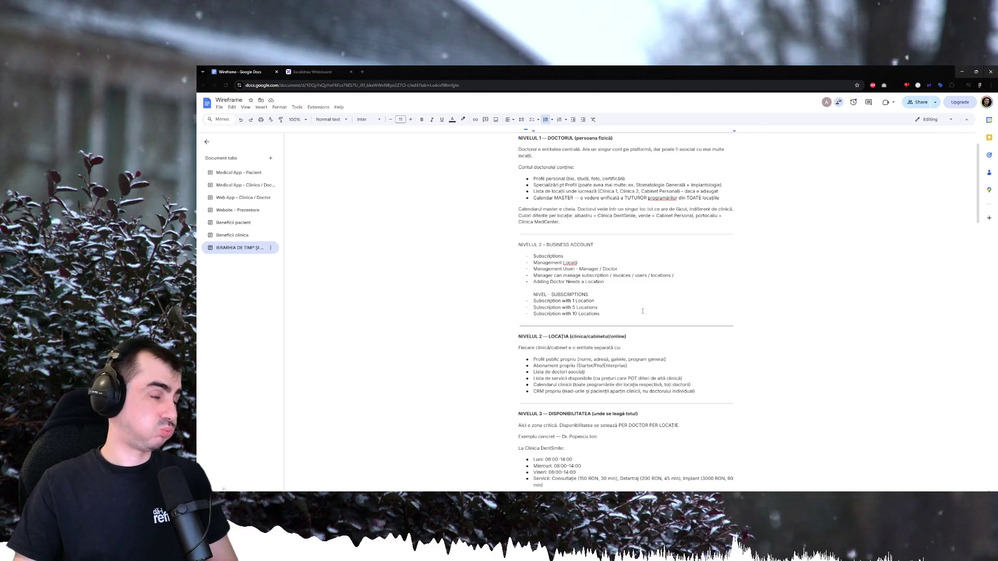
# Remove the stray 'Lista' bullet and the extra blank bullet from the list.
pyautogui.click(639, 300)
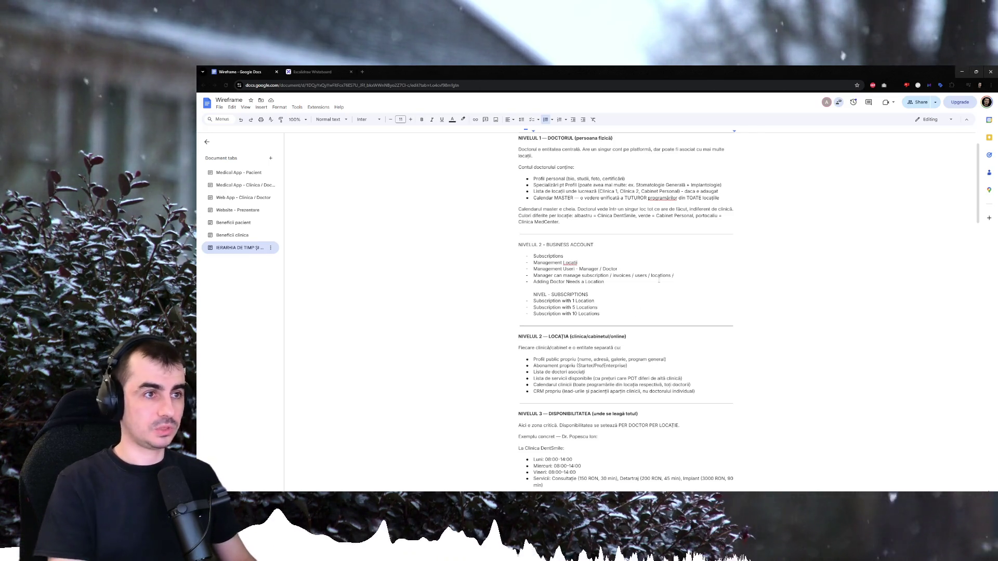
pyautogui.press('Return')
pyautogui.write('Lista')
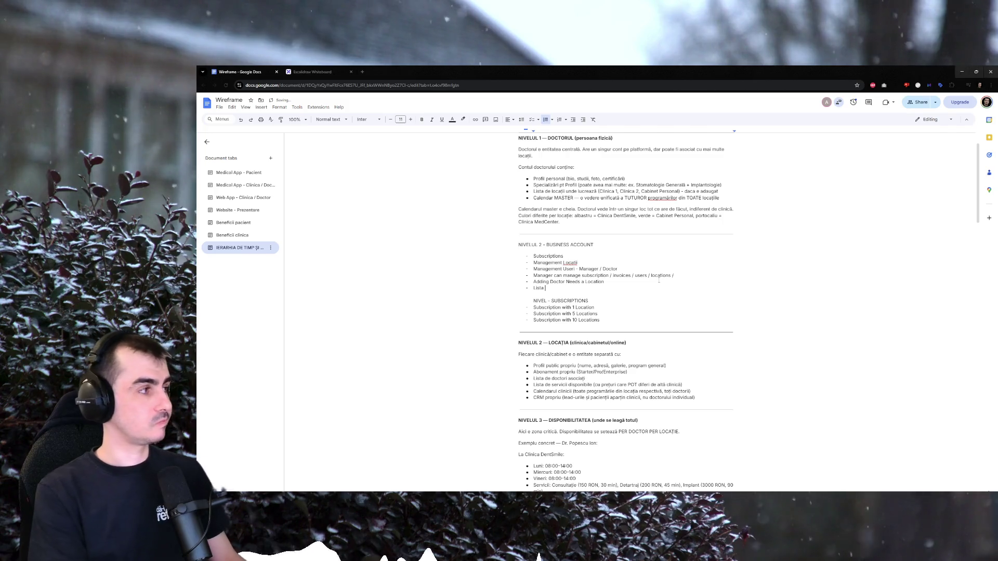
pyautogui.hotkey('ctrl', 'z')
pyautogui.hotkey('ctrl', 'z')
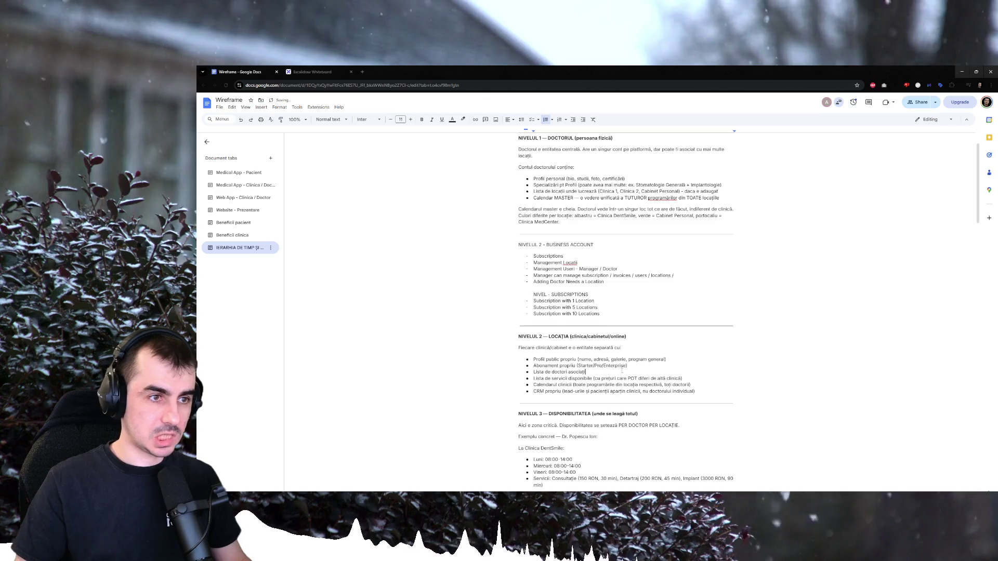
pyautogui.press('Return')
pyautogui.write('Lis')
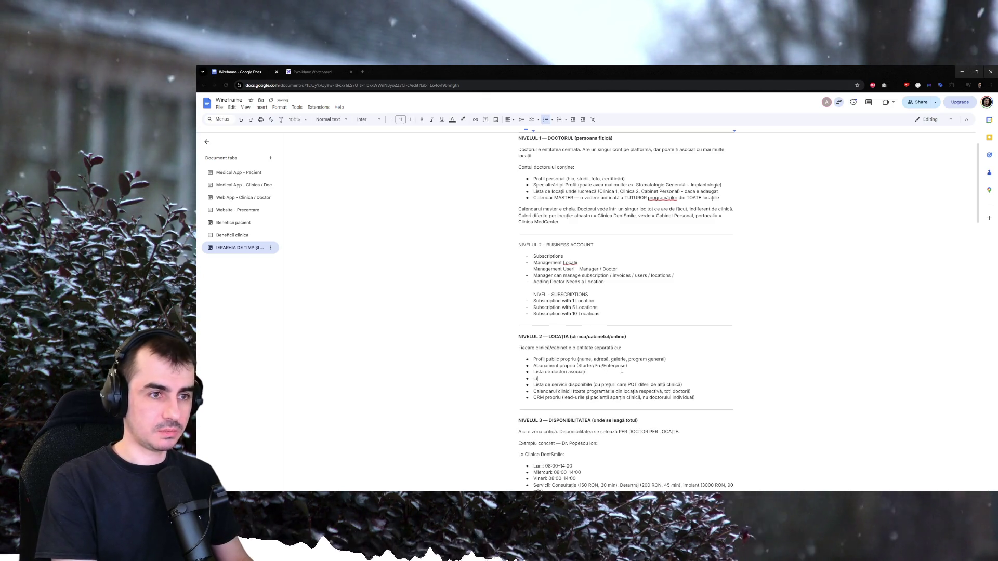
pyautogui.hotkey('ctrl', 'z')
pyautogui.hotkey('ctrl', 'z')
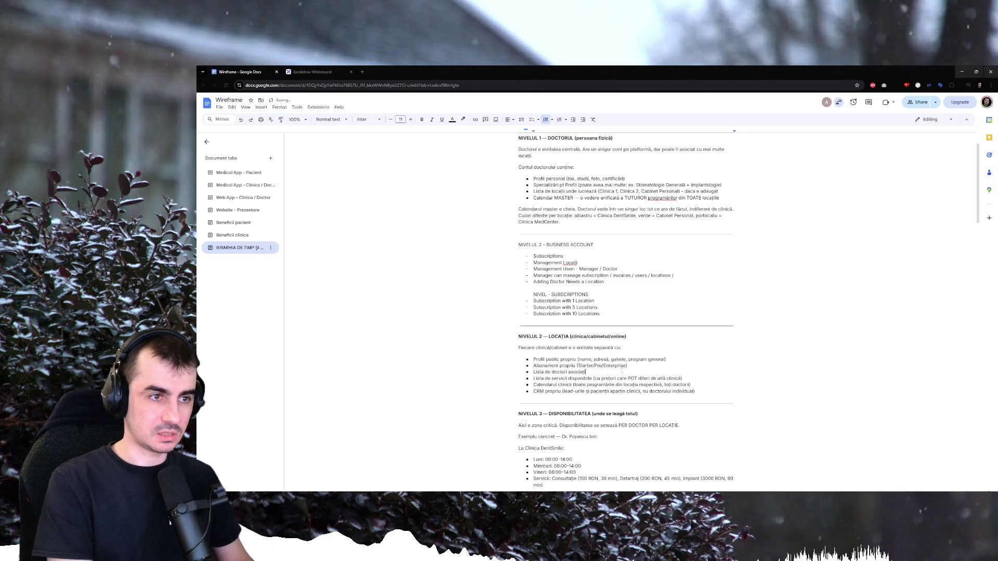
# Make 'Lista de servicii disponibile' bold and move to the end of the doctors item.
pyautogui.doubleClick(580, 378)
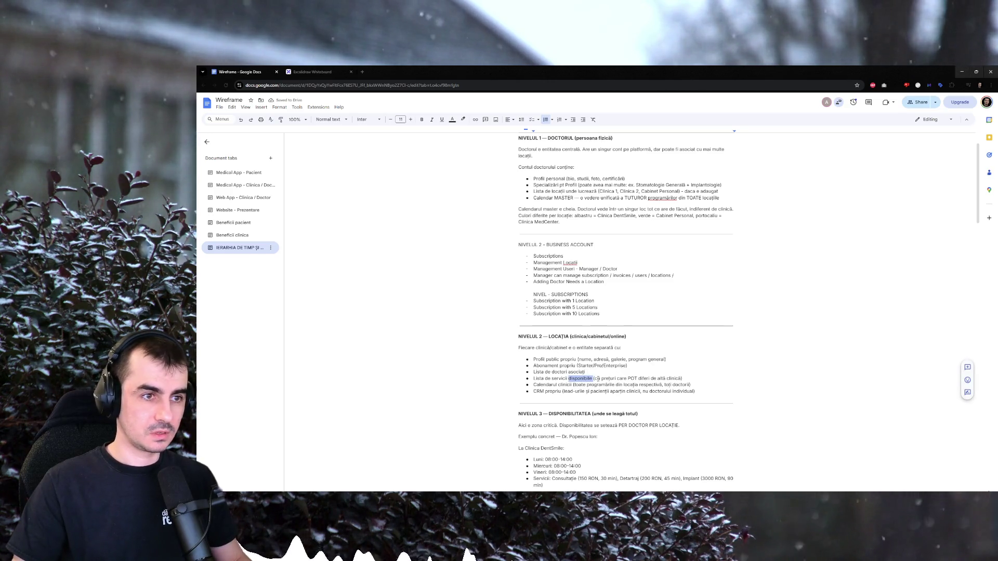
pyautogui.hotkey('shift', 'Home')
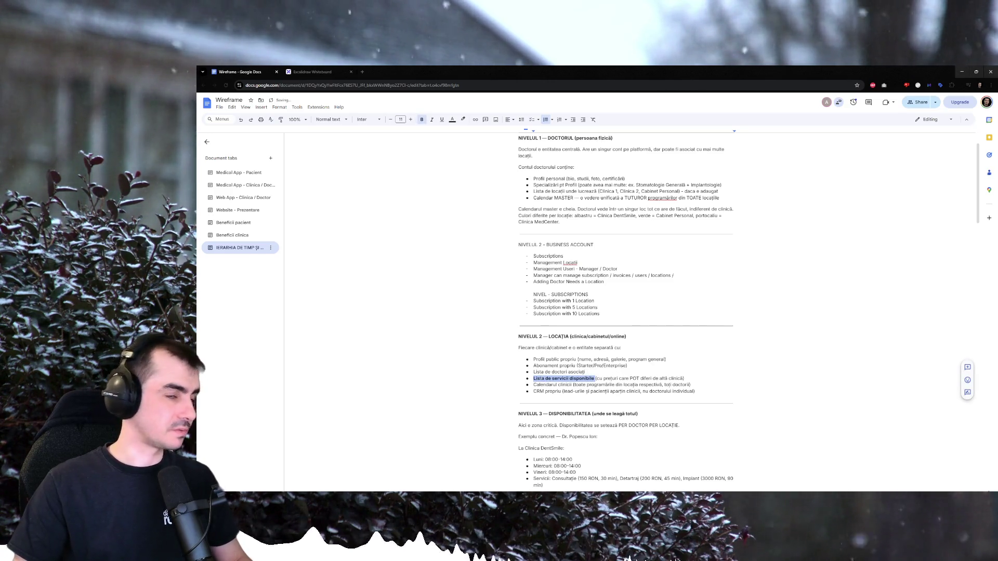
pyautogui.hotkey('ctrl', 'b')
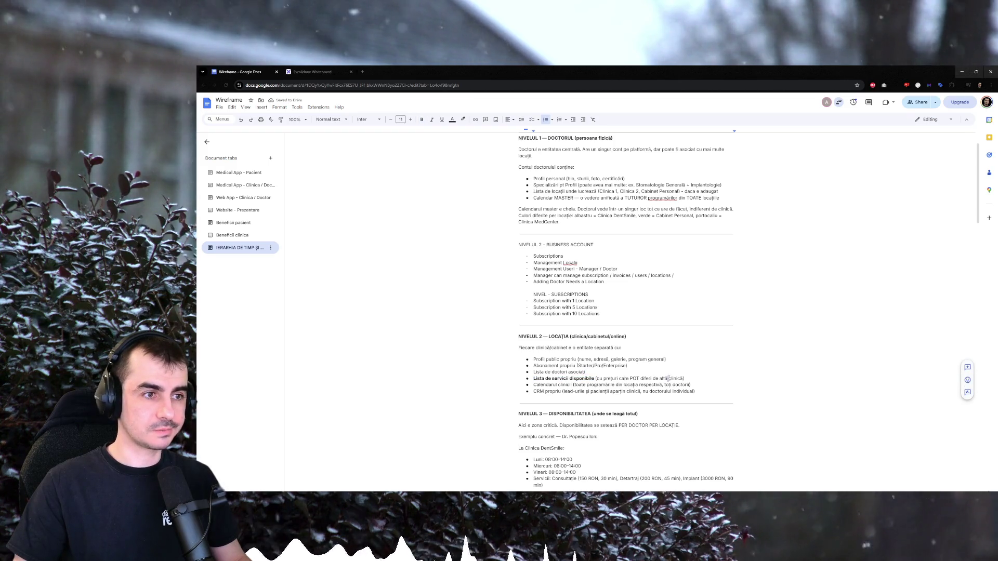
pyautogui.tripleClick(565, 379)
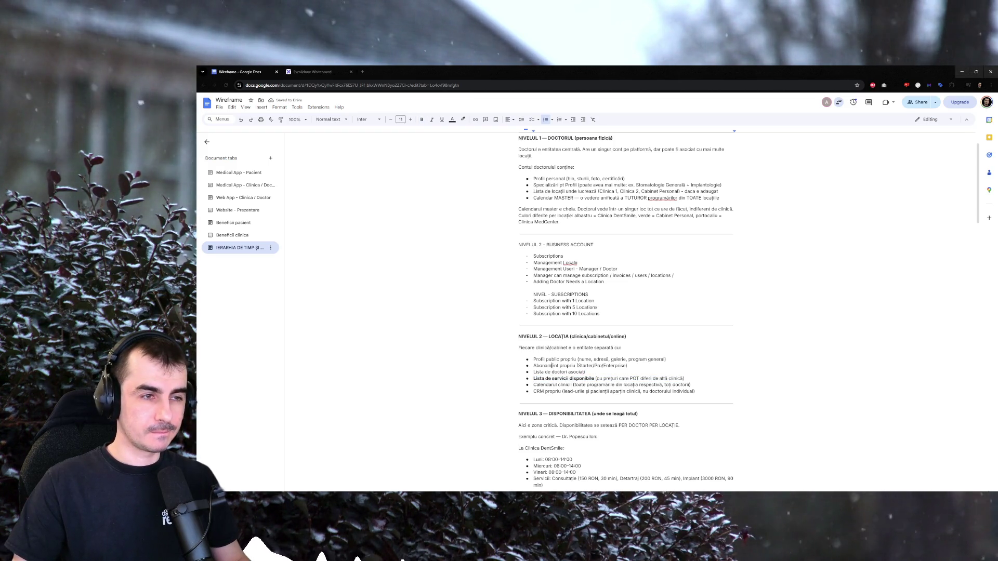
pyautogui.click(601, 372)
pyautogui.write('- management')
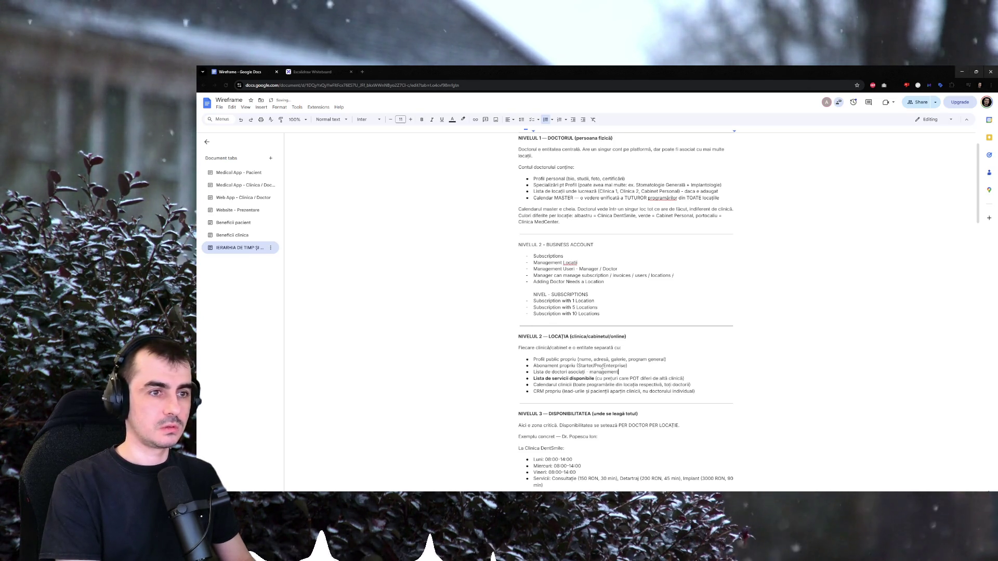
pyautogui.write(' mai sus in Business')
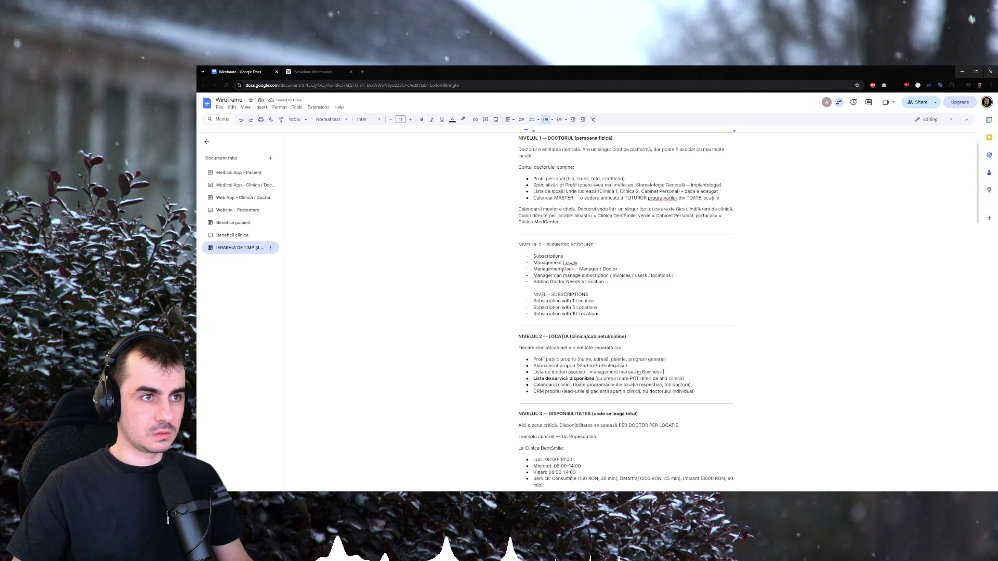
# Rewrite the manager line in Romanian and clear 'Adding… Needs a Location' for the doctor permission line.
pyautogui.doubleClick(557, 275)
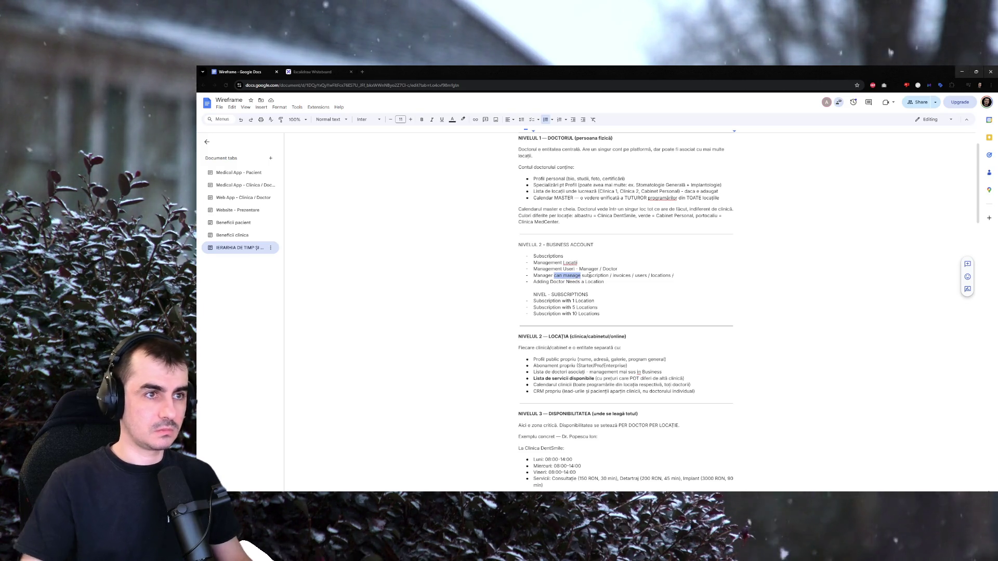
pyautogui.press('BackSpace')
pyautogui.press('BackSpace')
pyautogui.write('ul poate')
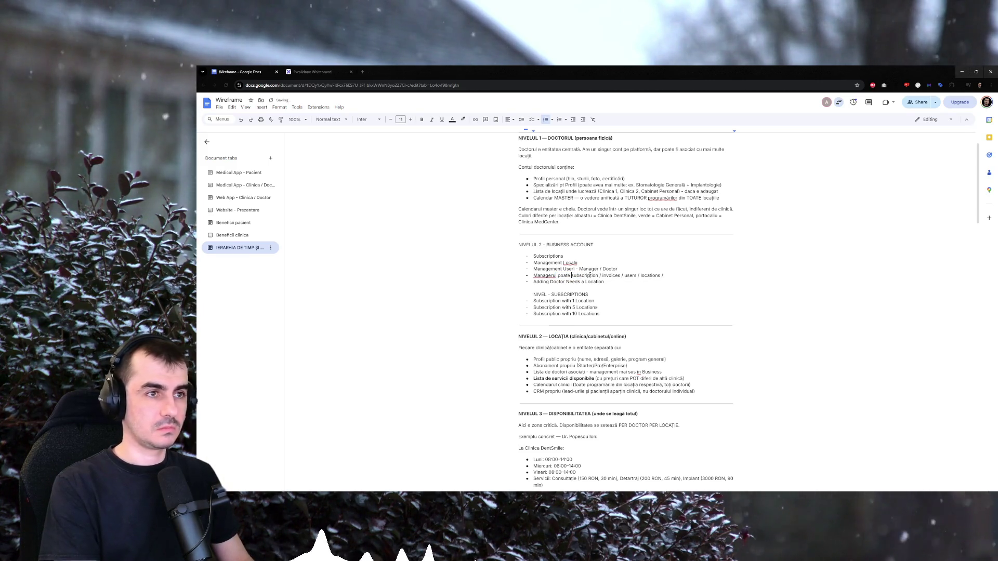
pyautogui.write(' administra')
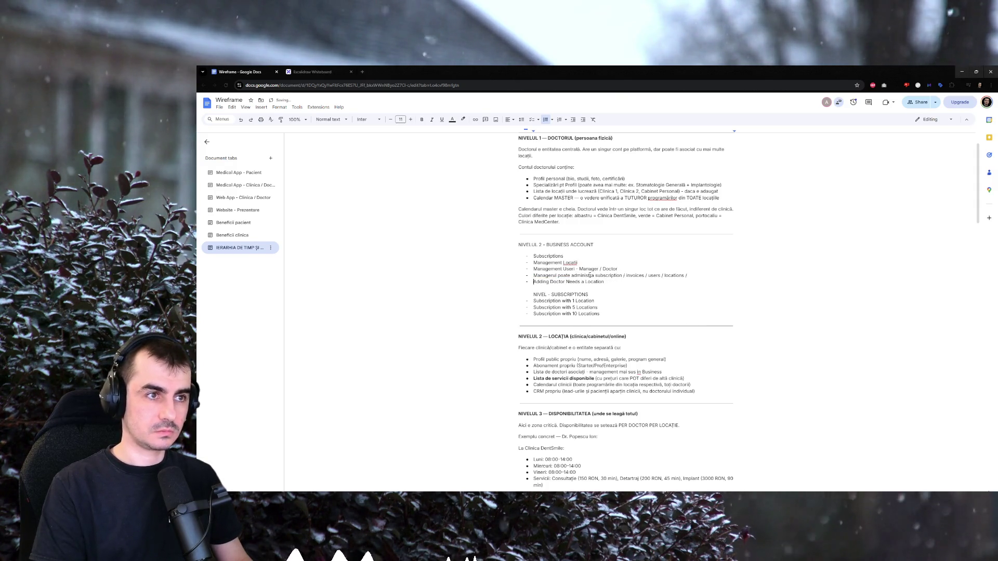
pyautogui.press('BackSpace')
pyautogui.press('BackSpace')
pyautogui.hotkey('shift', 'End')
pyautogui.press('Delete')
pyautogui.press('Delete')
pyautogui.press('Return')
pyautogui.press('Return')
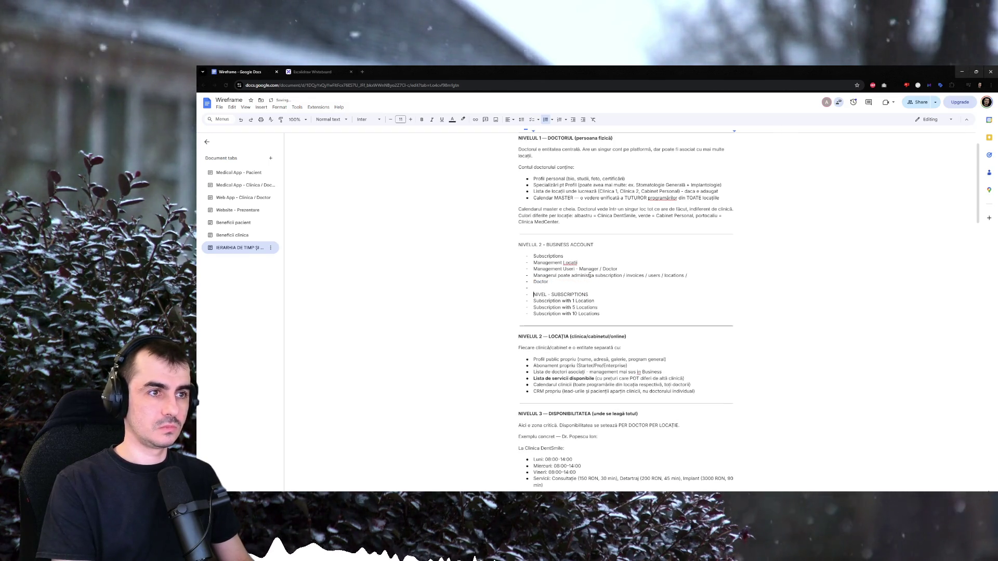
pyautogui.write('s')
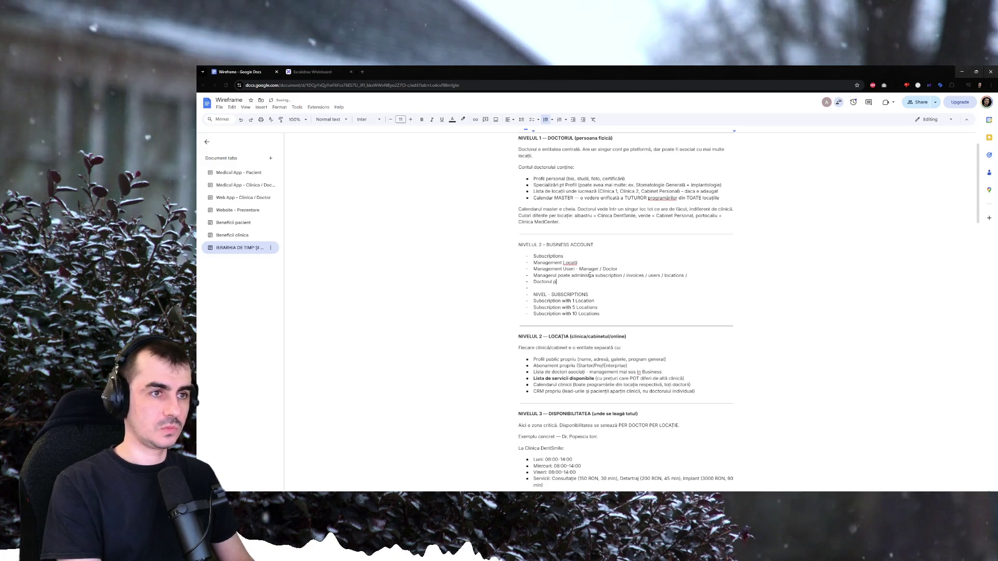
pyautogui.write('doar')
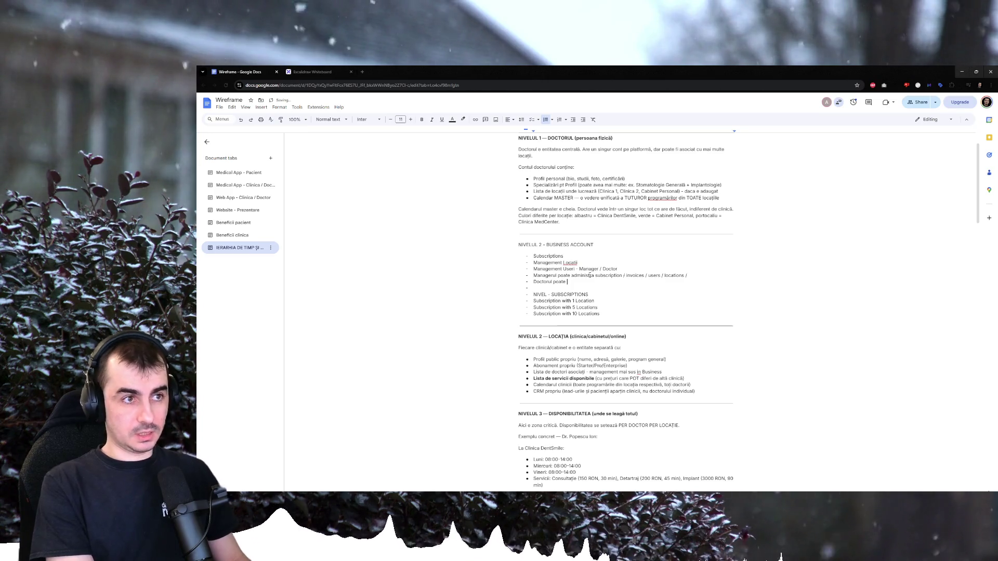
pyautogui.press('BackSpace')
pyautogui.press('BackSpace')
pyautogui.write('ar ma')
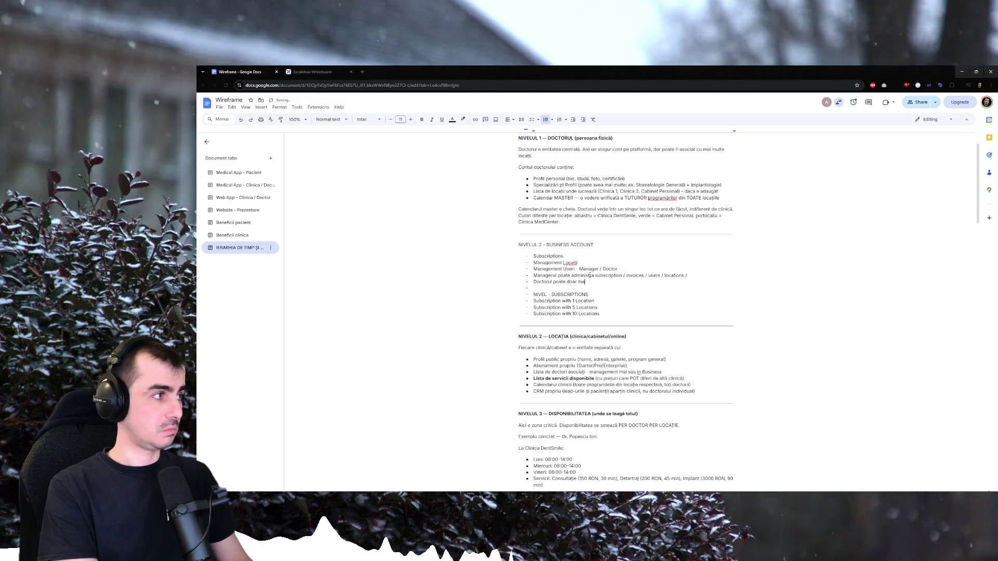
pyautogui.write('nagerul programarile')
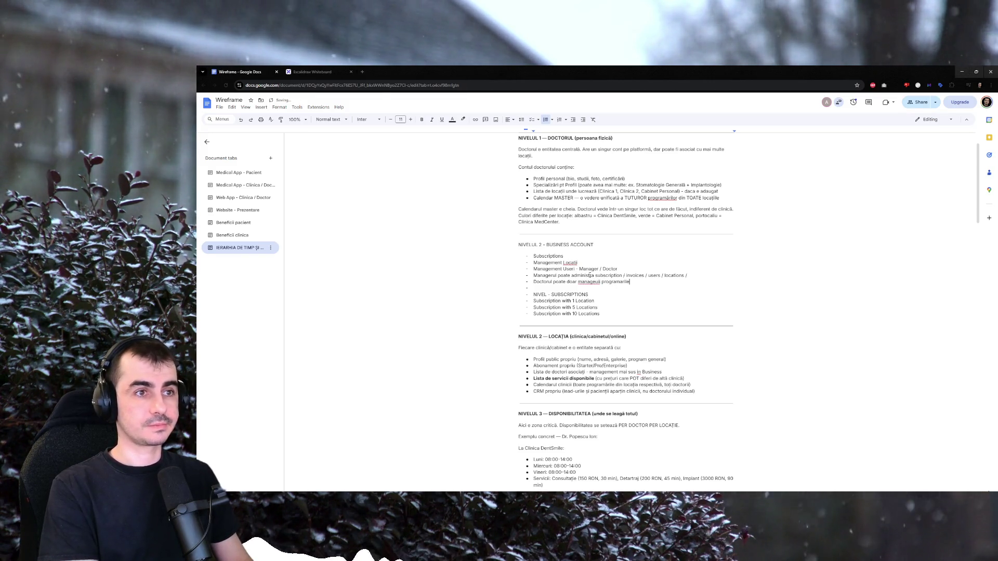
# Fix the misspelled 'managerul'/'manage' word using spelling suggestions.
pyautogui.click(590, 280)
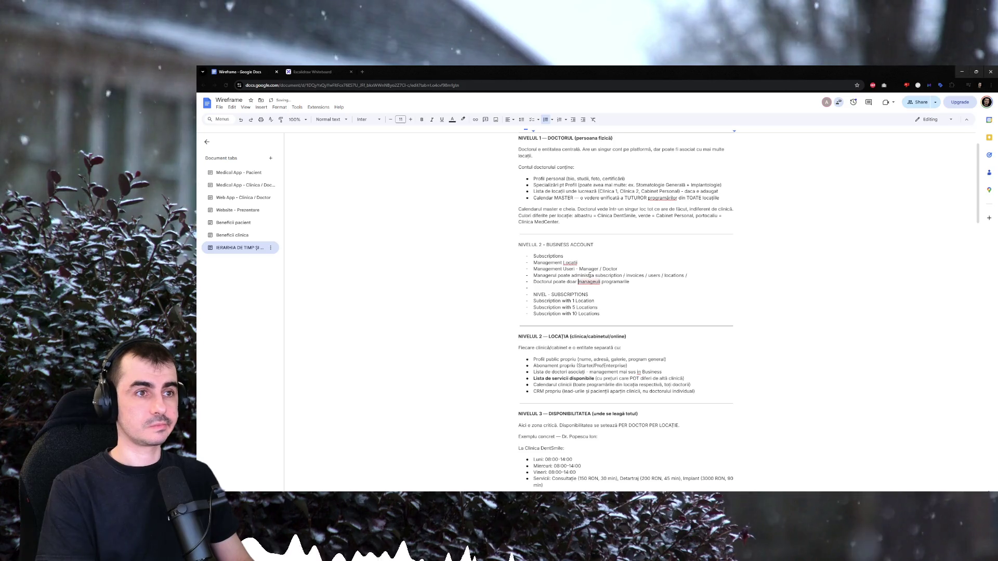
pyautogui.click(599, 282)
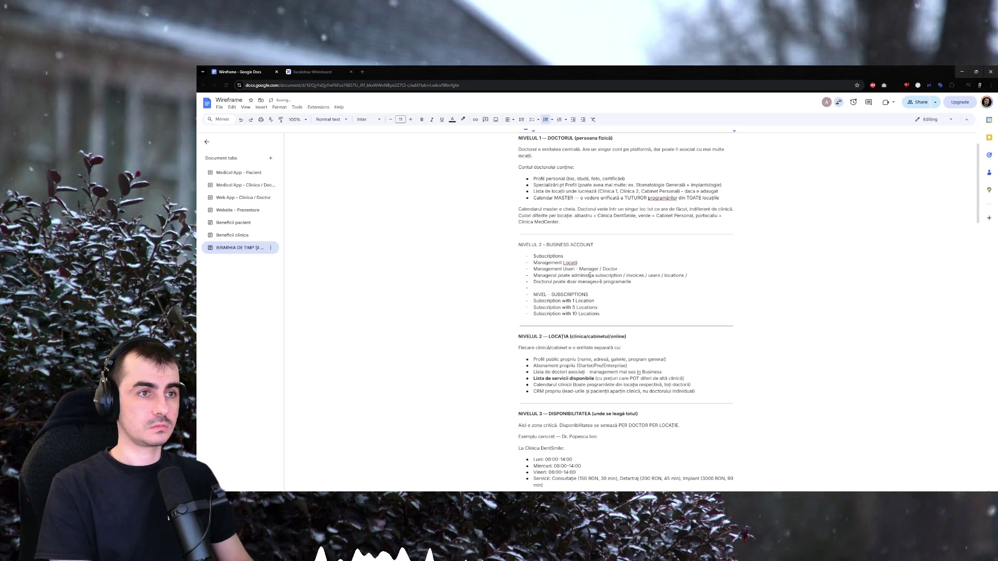
pyautogui.write('ii')
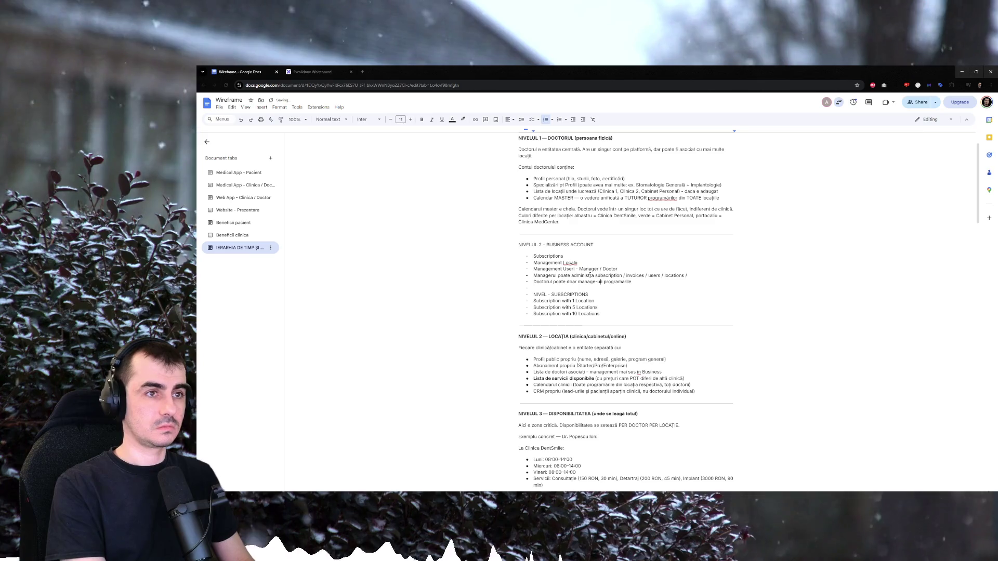
pyautogui.click(599, 282)
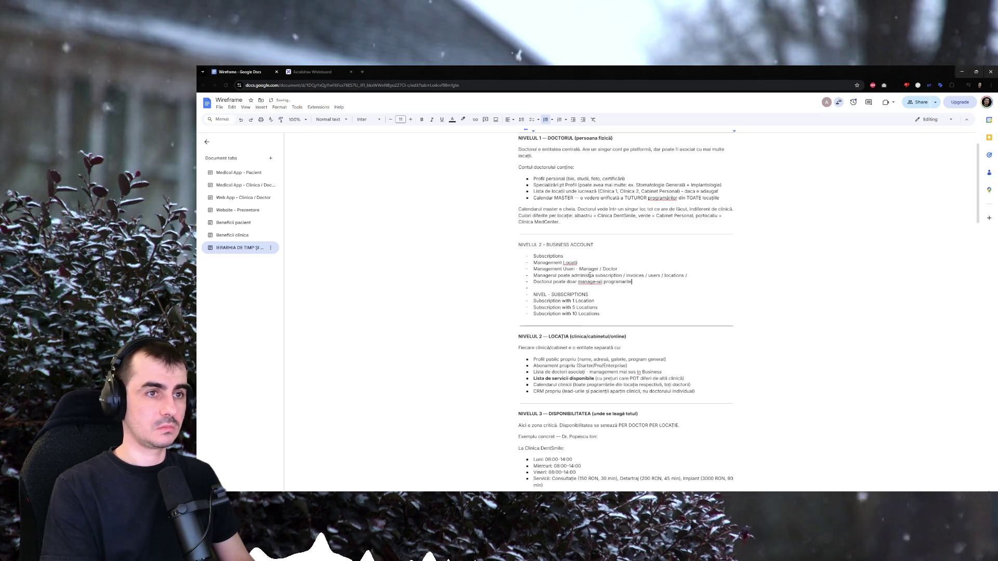
pyautogui.write('salesi events')
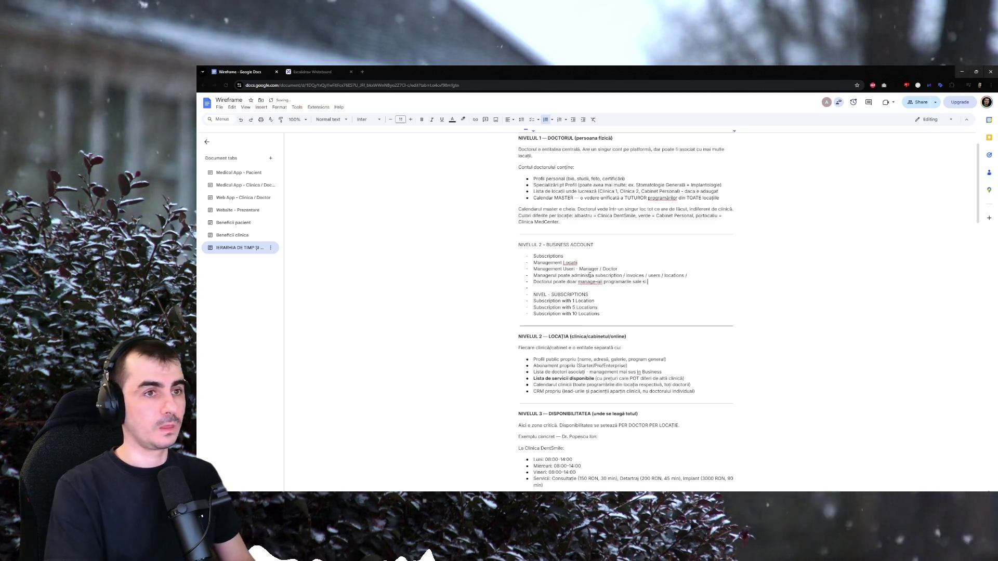
pyautogui.write('ual timpu')
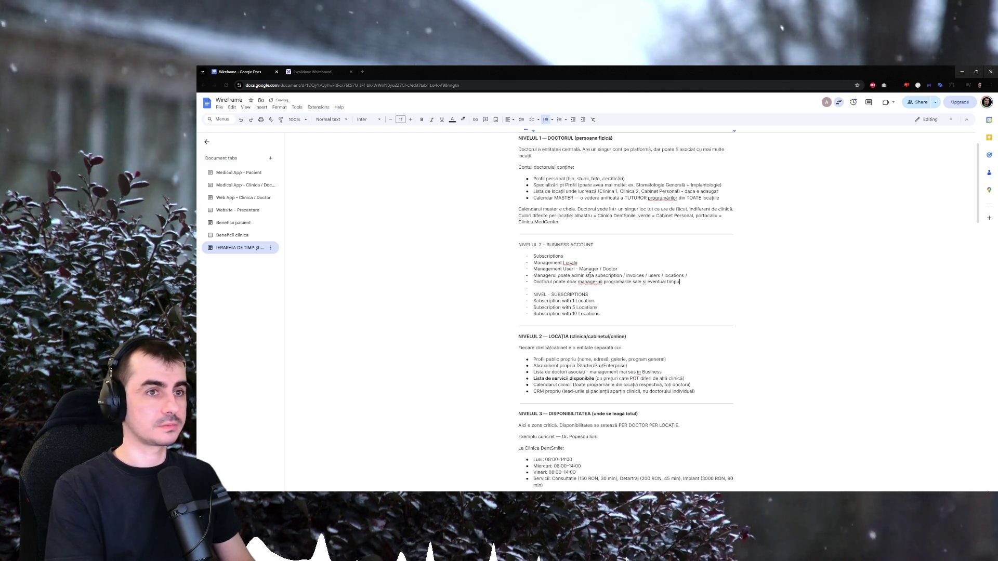
pyautogui.write('l liber')
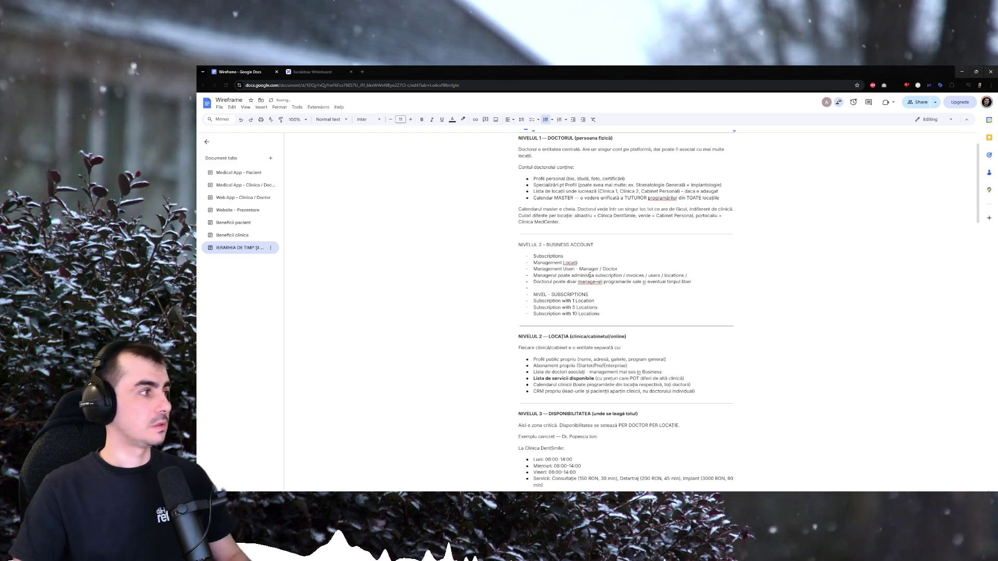
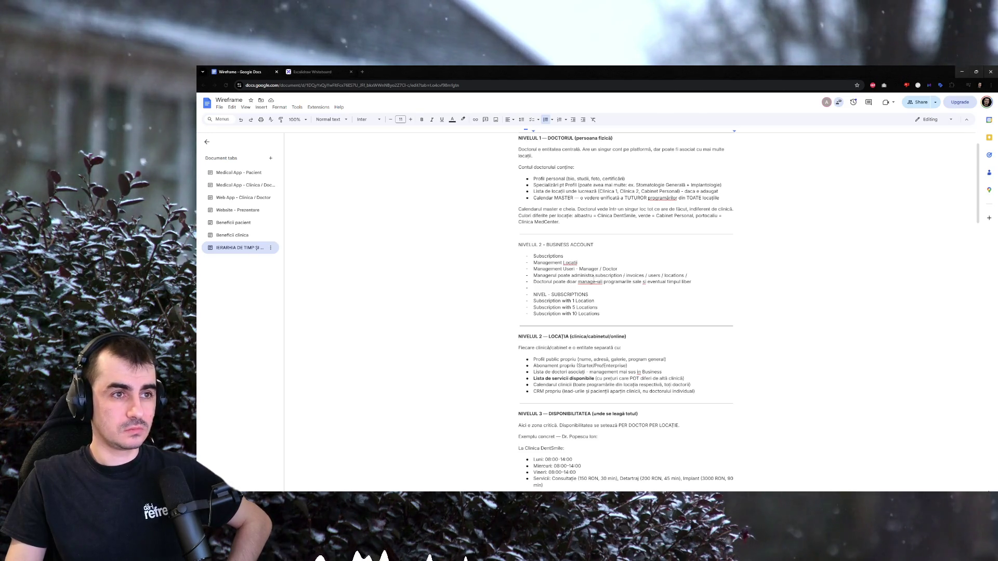
# Dismiss the spelling suggestions on the manager note and move down to the subscription tiers.
pyautogui.click(594, 281)
pyautogui.click(616, 282)
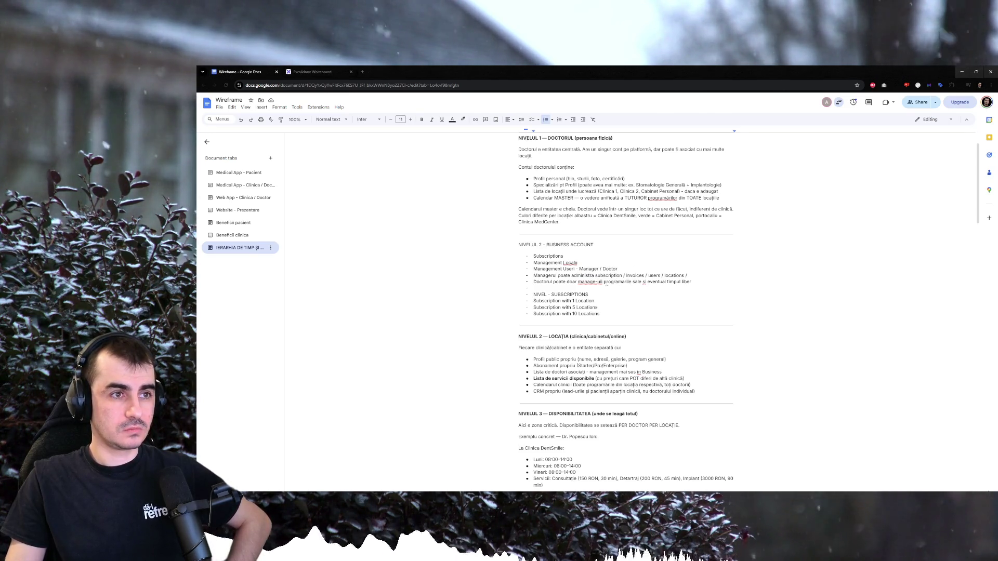
pyautogui.click(599, 283)
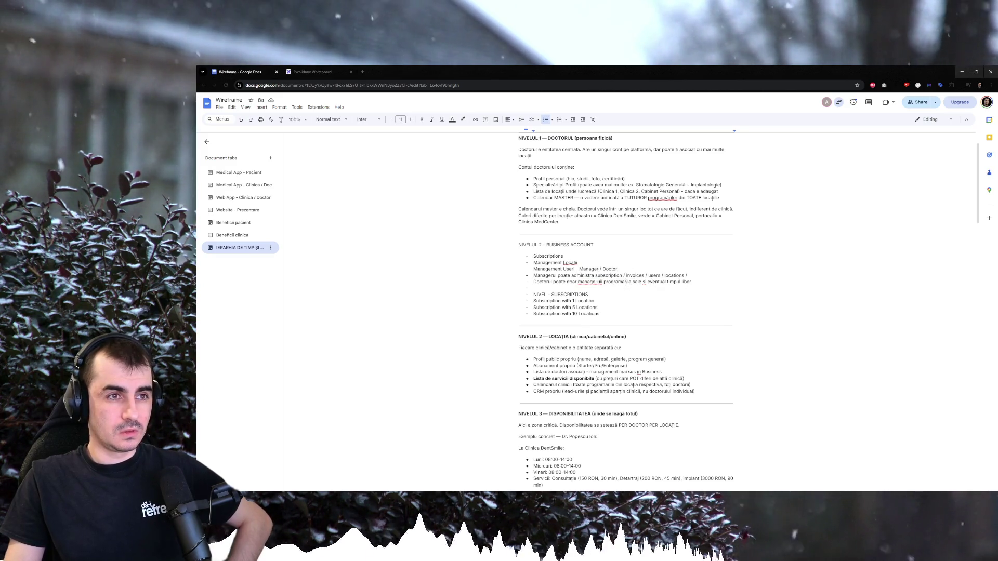
pyautogui.moveTo(603, 281); pyautogui.dragTo(676, 288)
pyautogui.click(614, 306)
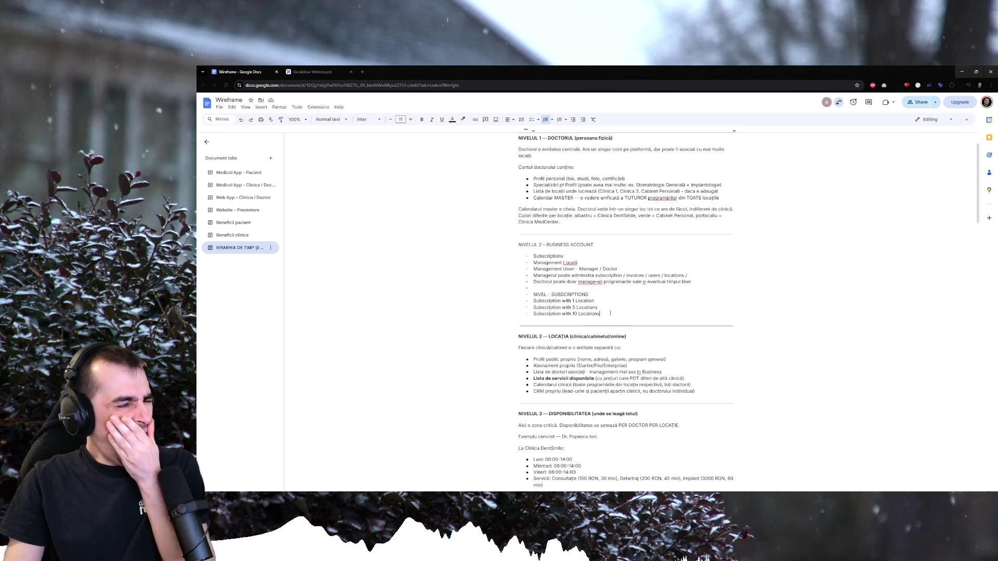
pyautogui.scroll(-2, 607, 315)
pyautogui.scroll(1, 605, 312)
pyautogui.scroll(1, 601, 306)
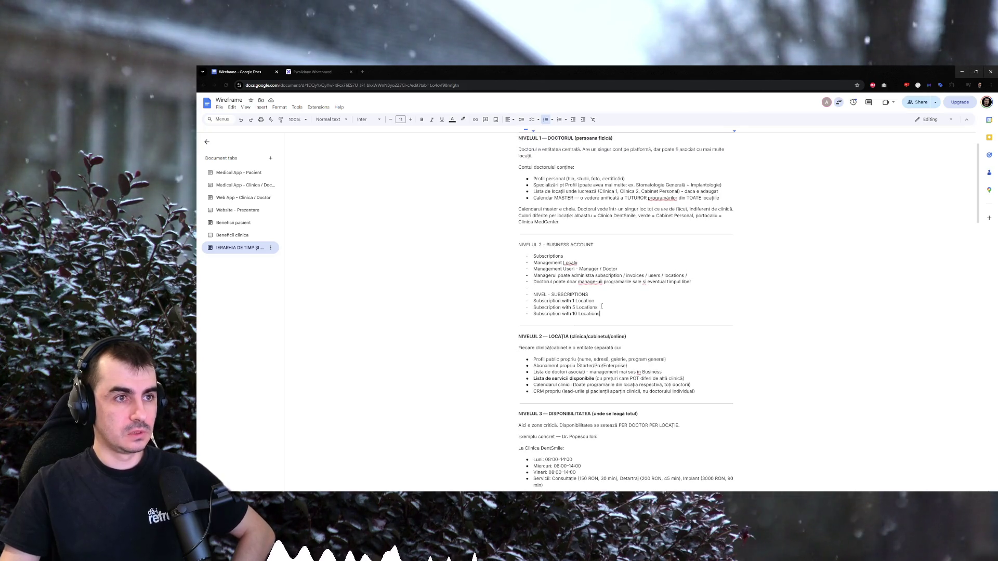
# Rewrite the tiers as 2 Location - 2 Users, 5 Locations - 10 Users, and Enterprise - TBD.
pyautogui.click(597, 302)
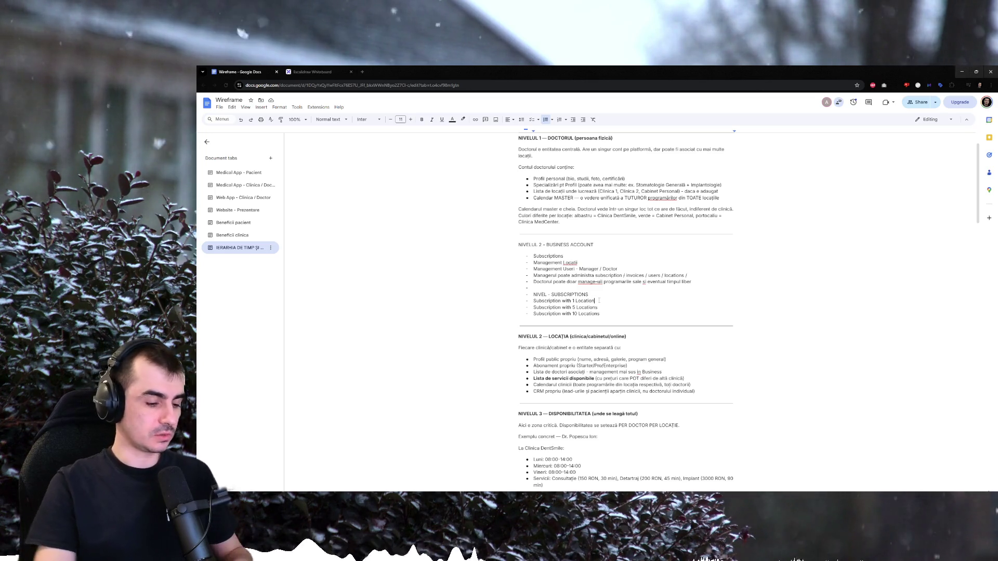
pyautogui.write('- 2 U')
pyautogui.press('BackSpace')
pyautogui.press('BackSpace')
pyautogui.write('Users')
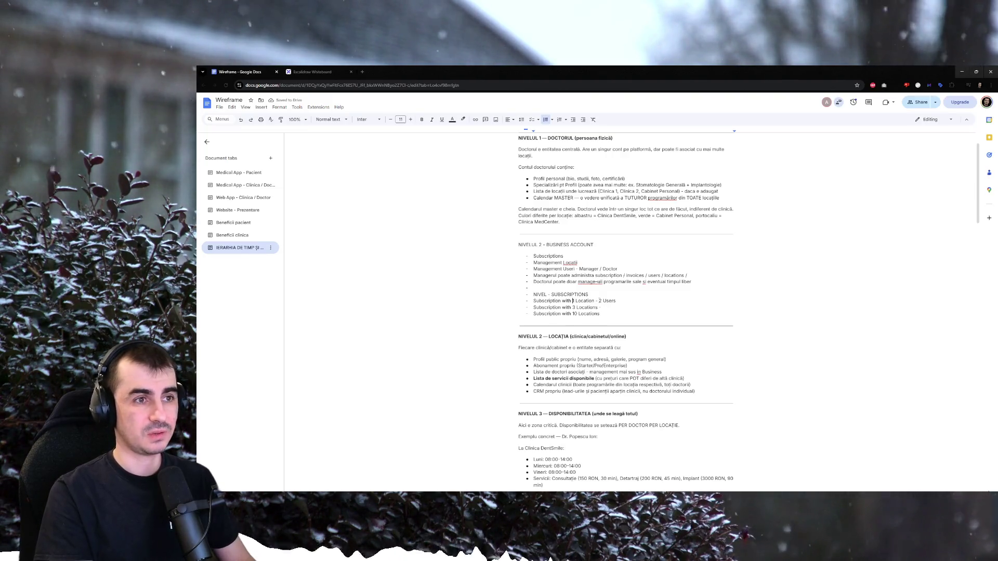
pyautogui.write(' -')
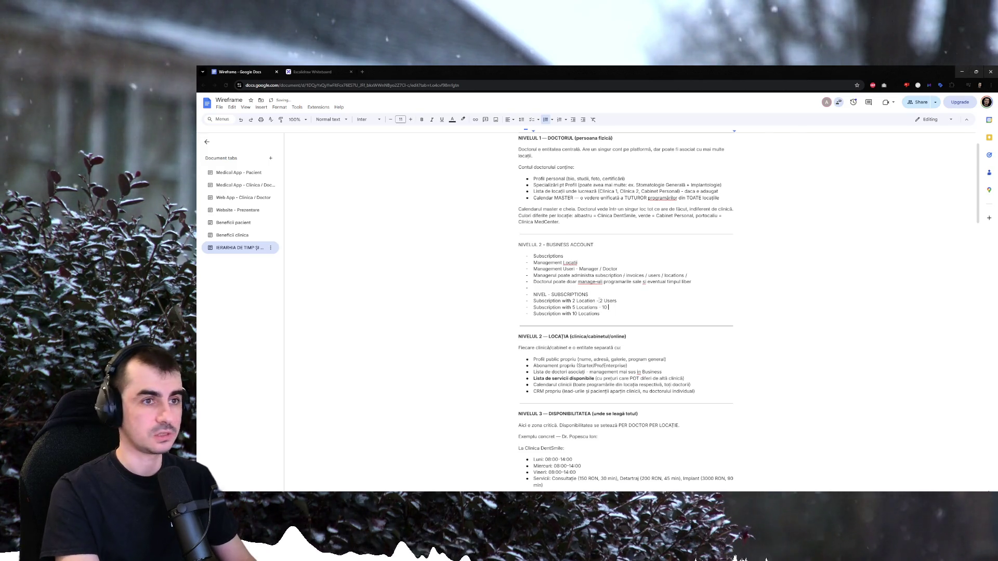
pyautogui.write('Users')
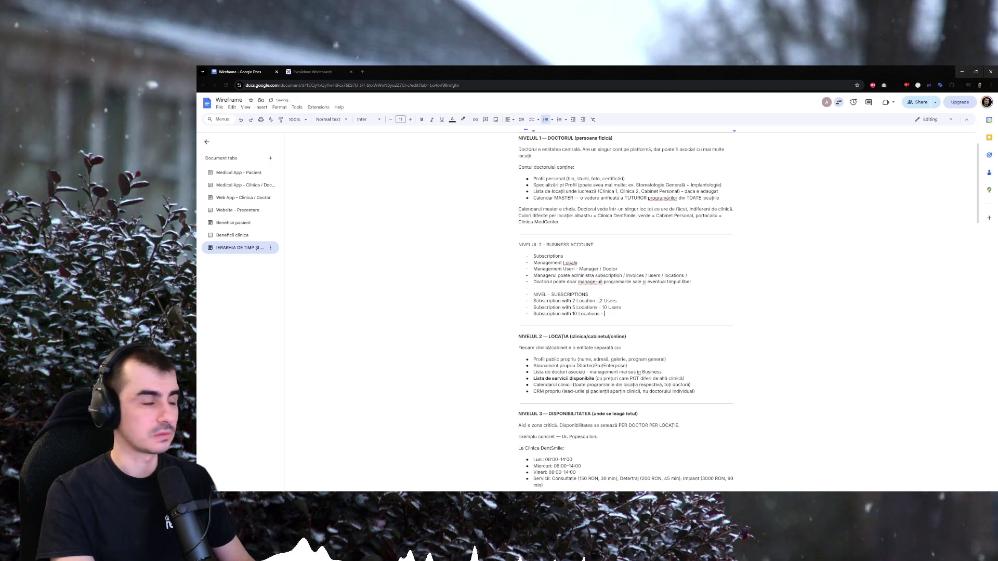
pyautogui.press('BackSpace')
pyautogui.press('BackSpace')
pyautogui.hotkey('ctrl', 'shift', 'Left')
pyautogui.hotkey('ctrl', 'shift', 'Left')
pyautogui.hotkey('ctrl', 'shift', 'Left')
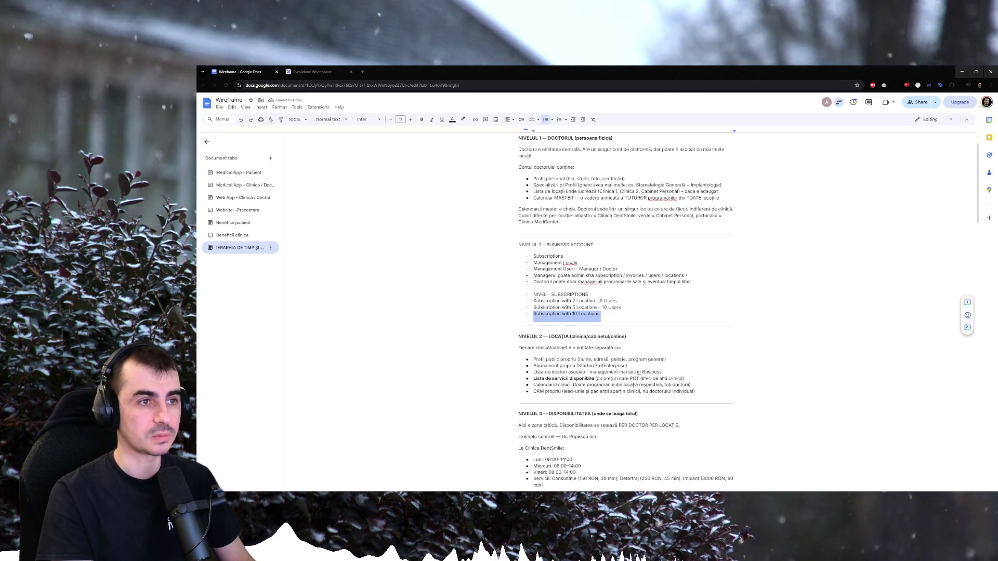
pyautogui.write('Enterpris')
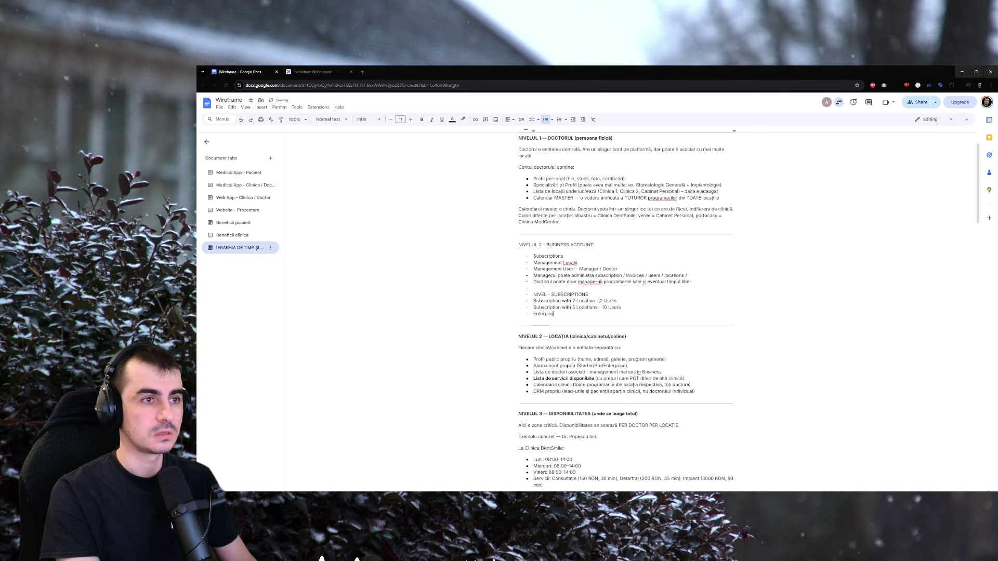
pyautogui.press('BackSpace')
pyautogui.press('BackSpace')
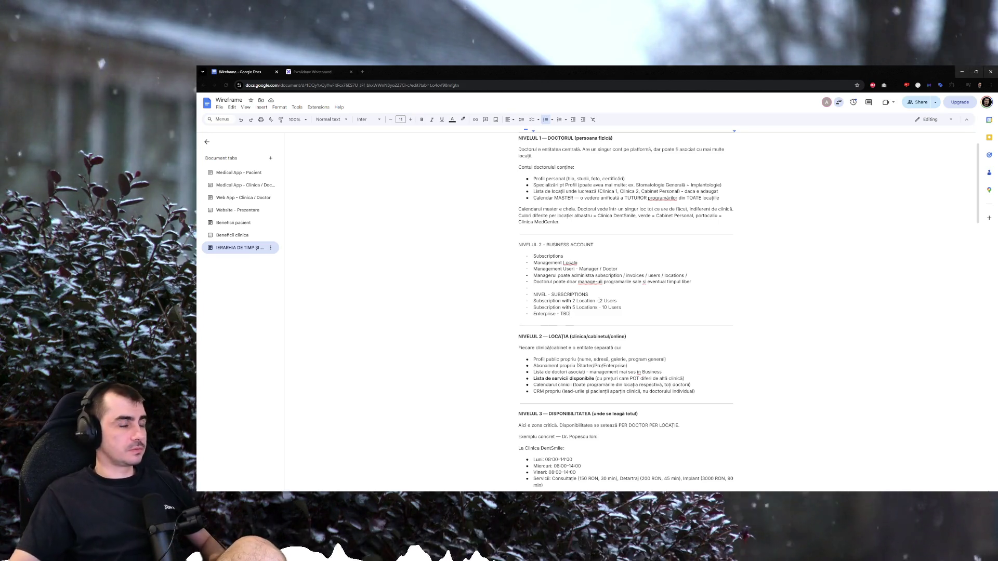
# Replace 'Users' with 'staff accounts', then remove '2 staff accounts' so the 2 Location tier ends at its dash.
pyautogui.doubleClick(609, 300)
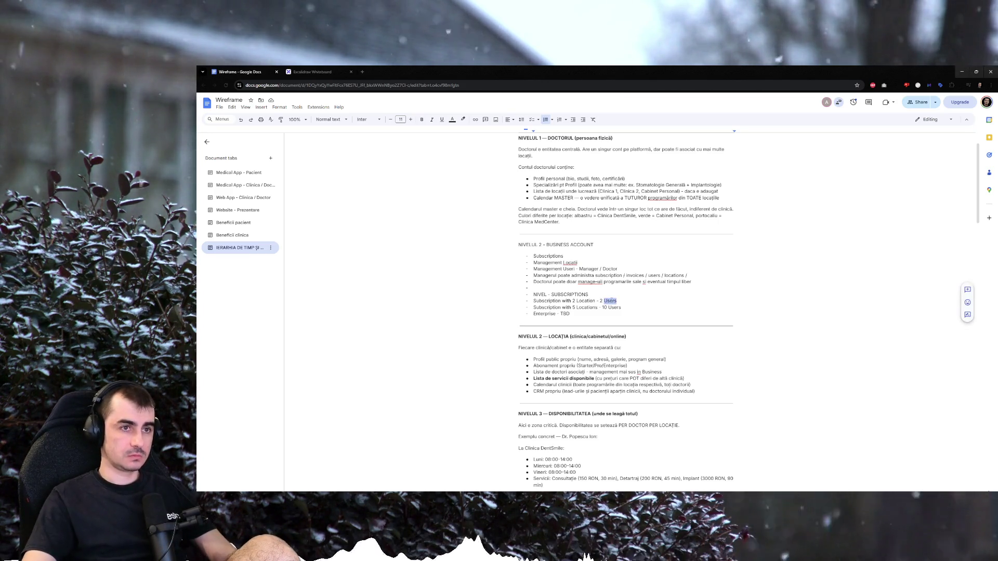
pyautogui.click(624, 300)
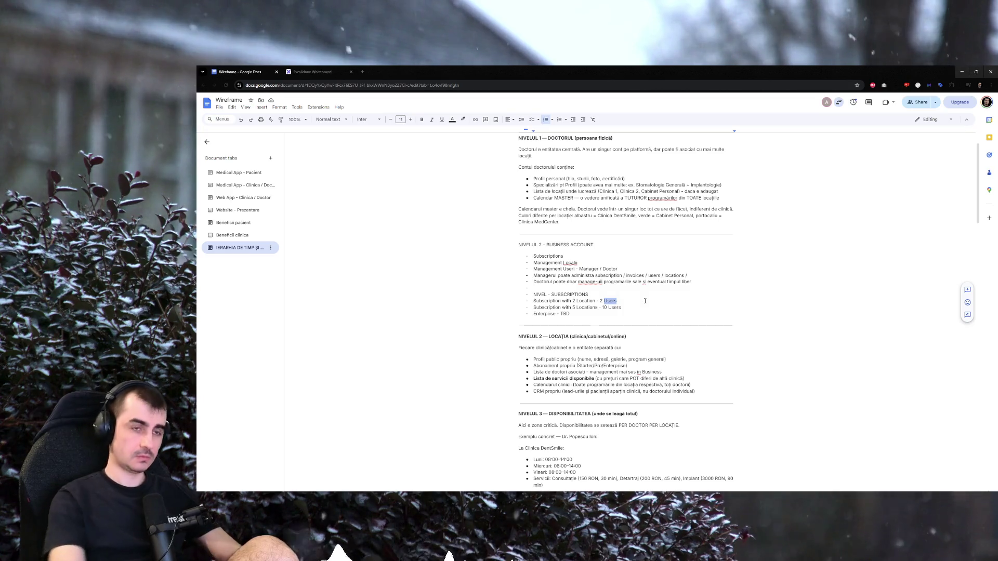
pyautogui.write('staff accounts')
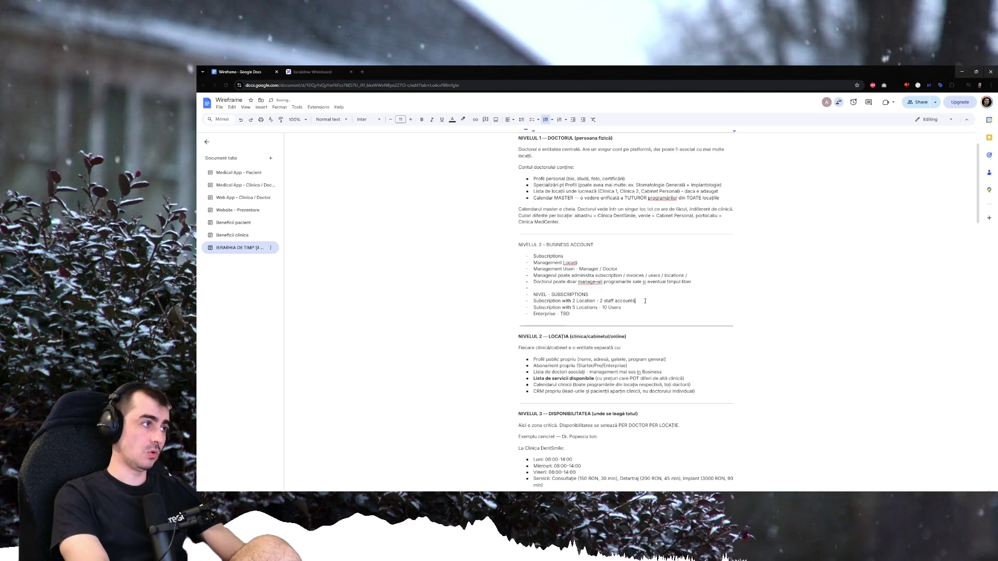
pyautogui.hotkey('ctrl', 'shift', 'Left')
pyautogui.hotkey('ctrl', 'shift', 'Left')
pyautogui.hotkey('ctrl', 'shift', 'Left')
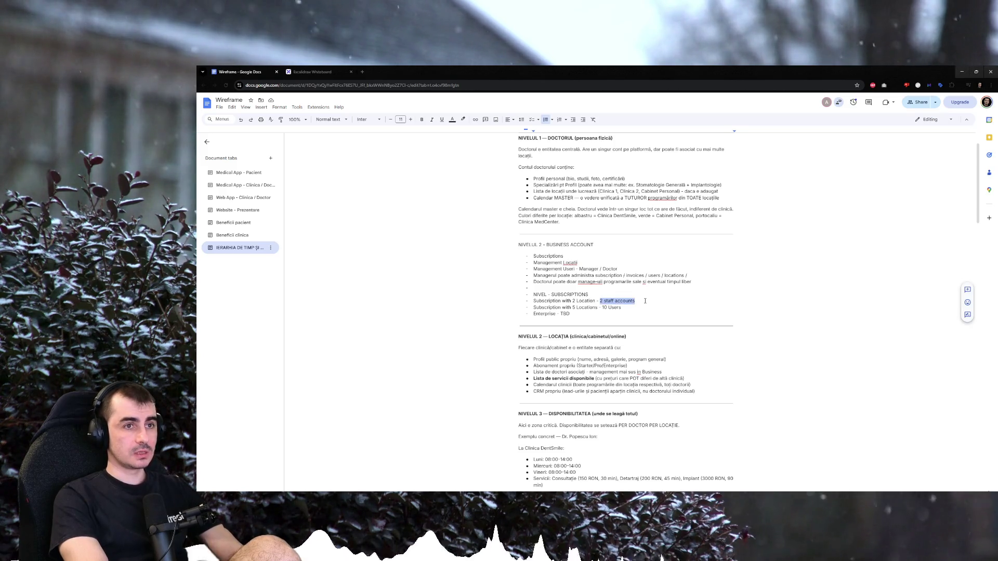
pyautogui.press('BackSpace')
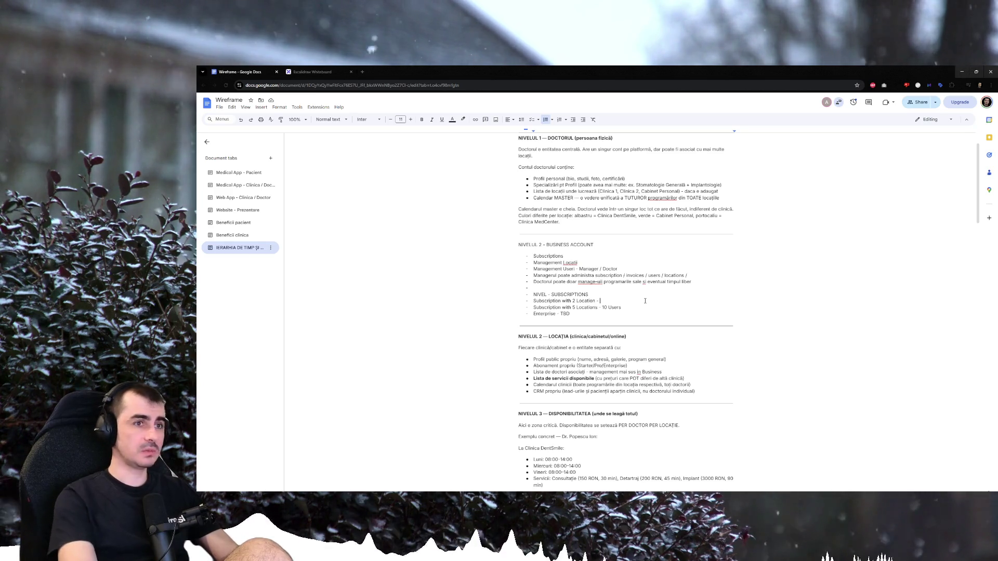
pyautogui.press('Return')
pyautogui.press('Return')
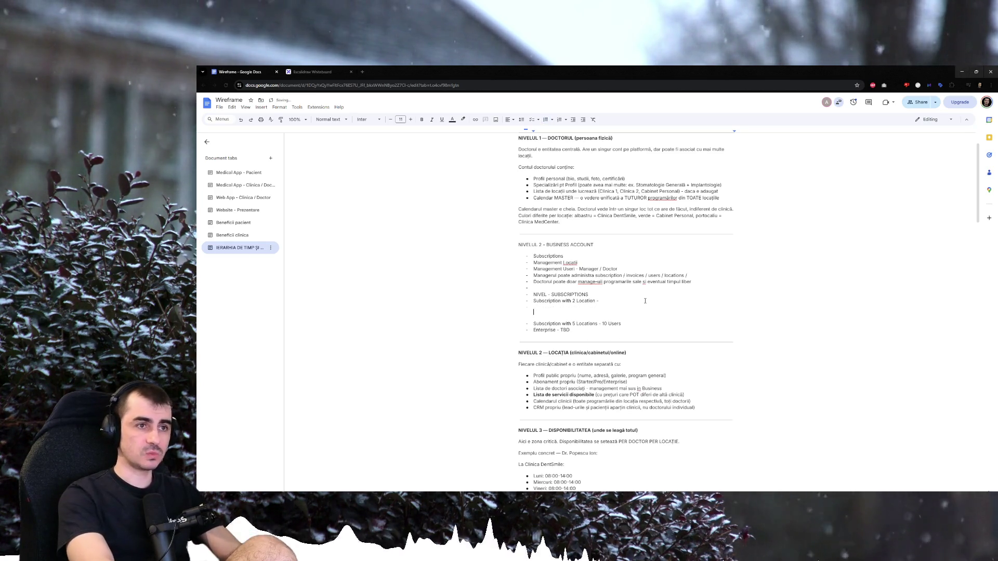
pyautogui.press('BackSpace')
pyautogui.press('BackSpace')
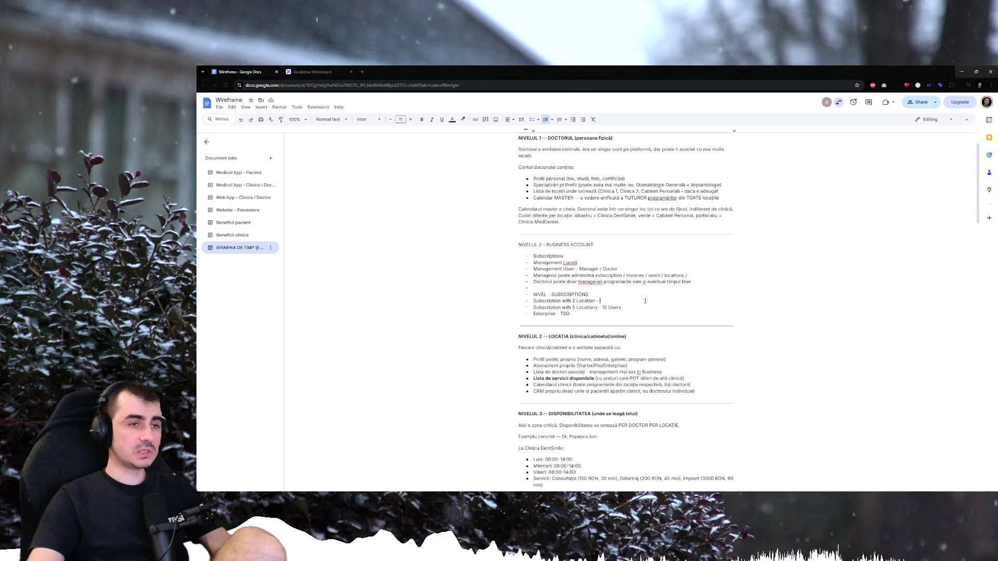
# Change the tier location counts to 5 and 10 and replace 'Users' with 'Scaune' on the second tier.
pyautogui.press('BackSpace')
pyautogui.write('5')
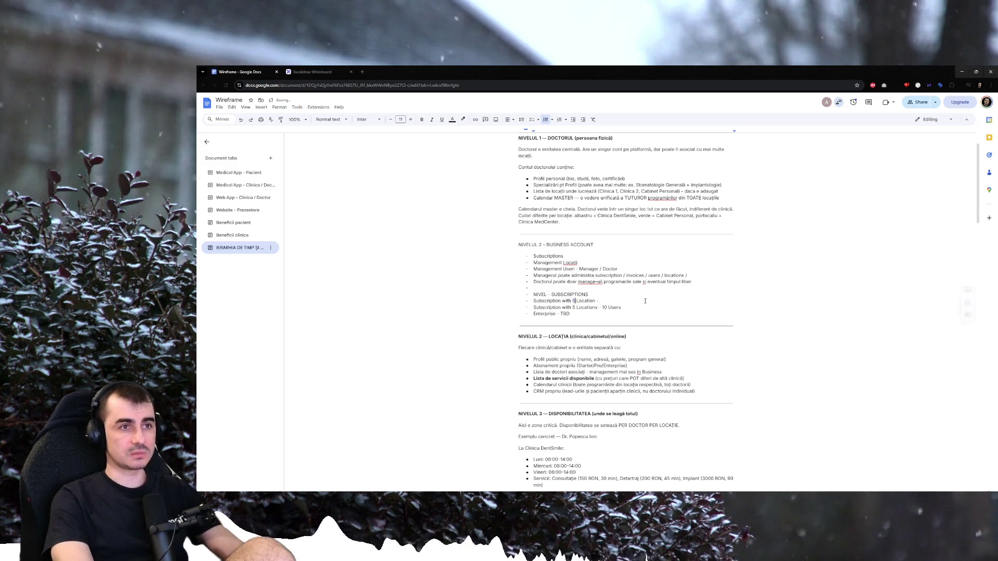
pyautogui.press('BackSpace')
pyautogui.write('10')
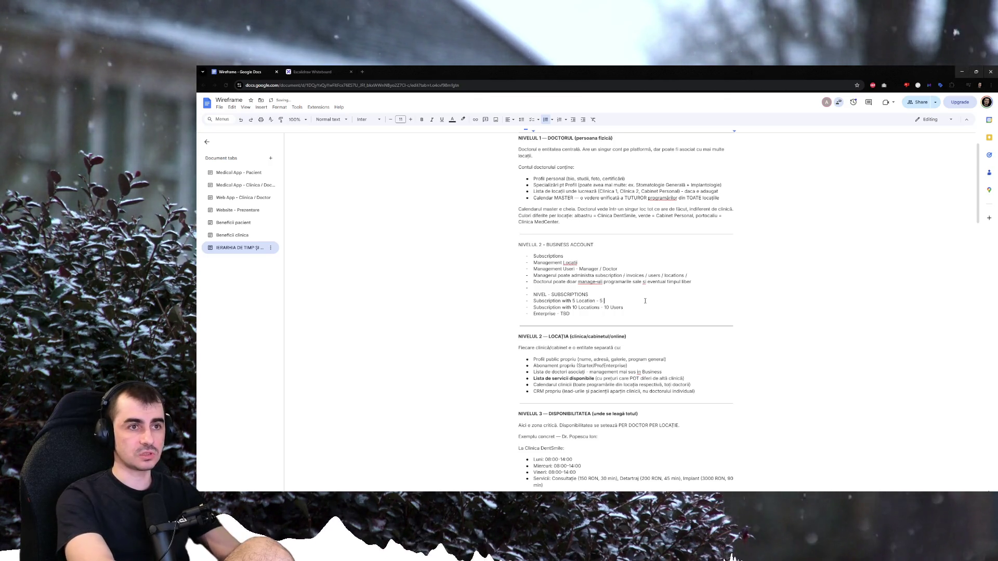
pyautogui.write('Scaune')
pyautogui.press('Down')
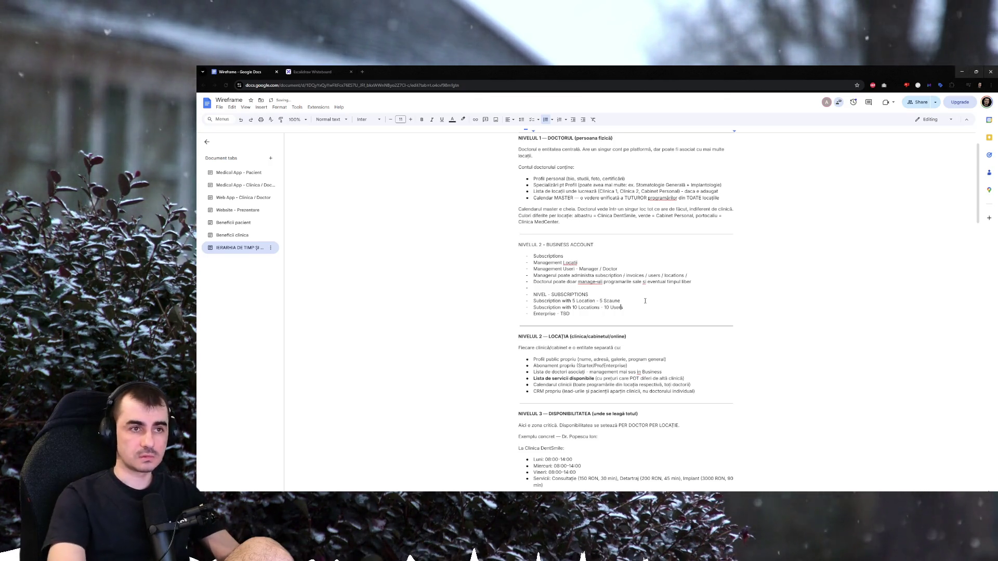
pyautogui.press('Right')
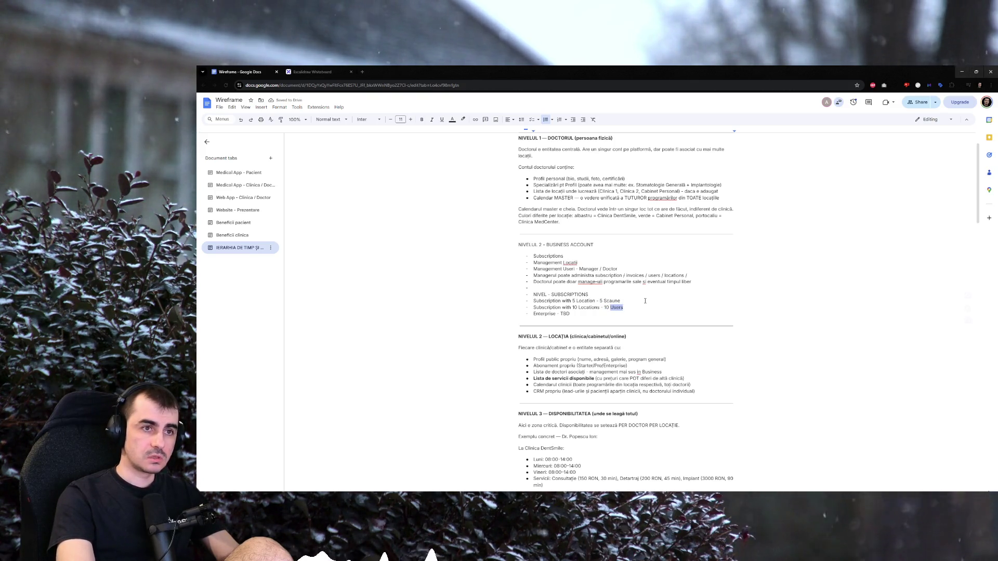
pyautogui.write('Scaune')
pyautogui.press('Up')
# Add '5 Scaune' to the first tier so it reads 5 Location - 5 Scaune.
pyautogui.hotkey('shift', 'Left')
pyautogui.hotkey('shift', 'Left')
pyautogui.hotkey('shift', 'Left')
pyautogui.hotkey('ctrl', 'shift', 'Left')
pyautogui.hotkey('ctrl', 'shift', 'Left')
pyautogui.hotkey('ctrl', 'shift', 'Left')
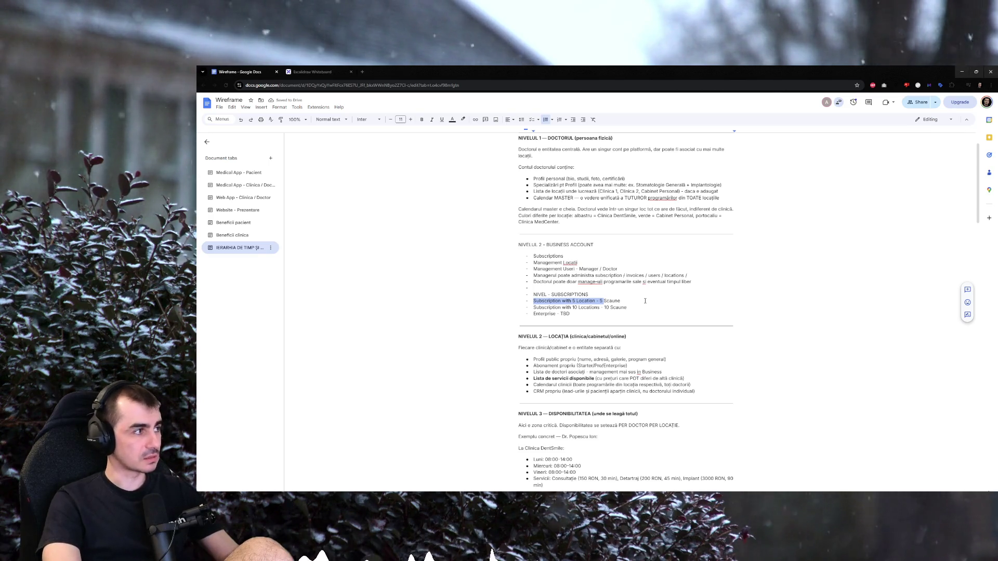
pyautogui.press('Right')
pyautogui.press('Down')
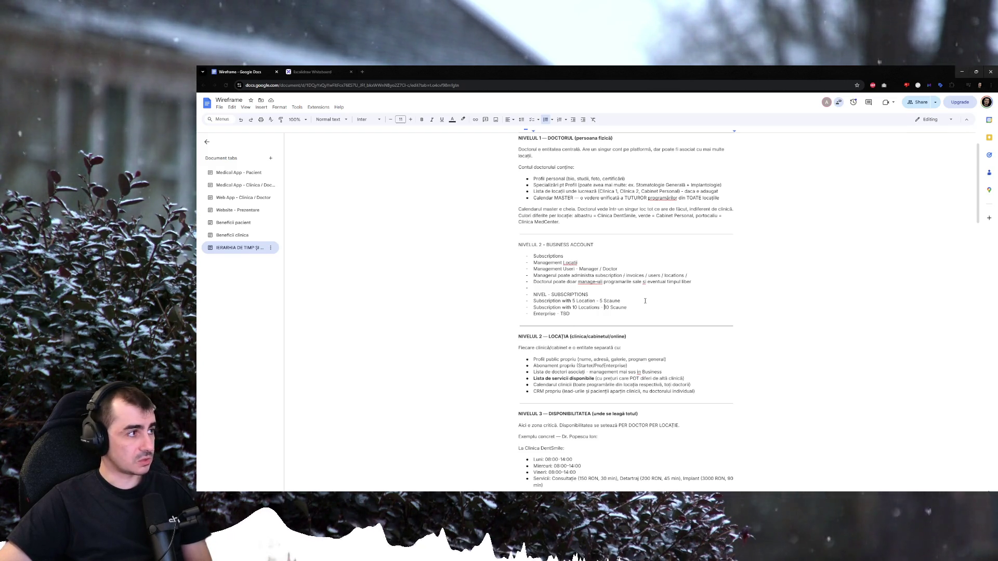
pyautogui.press('Up')
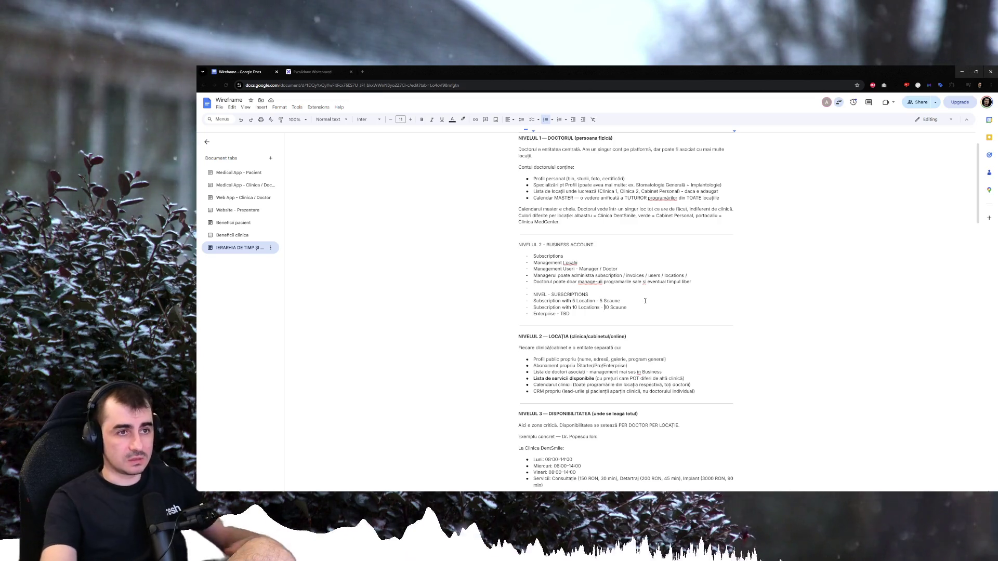
# Remove the location wording so the lines read 'Subscription cu 5 Scaune' and 'Subscription cu 10 Scaune'.
pyautogui.hotkey('shift', 'ctrl', 'Left')
pyautogui.hotkey('shift', 'ctrl', 'Left')
pyautogui.hotkey('shift', 'ctrl', 'Left')
pyautogui.press('BackSpace')
pyautogui.hotkey('shift', 'ctrl', 'Left')
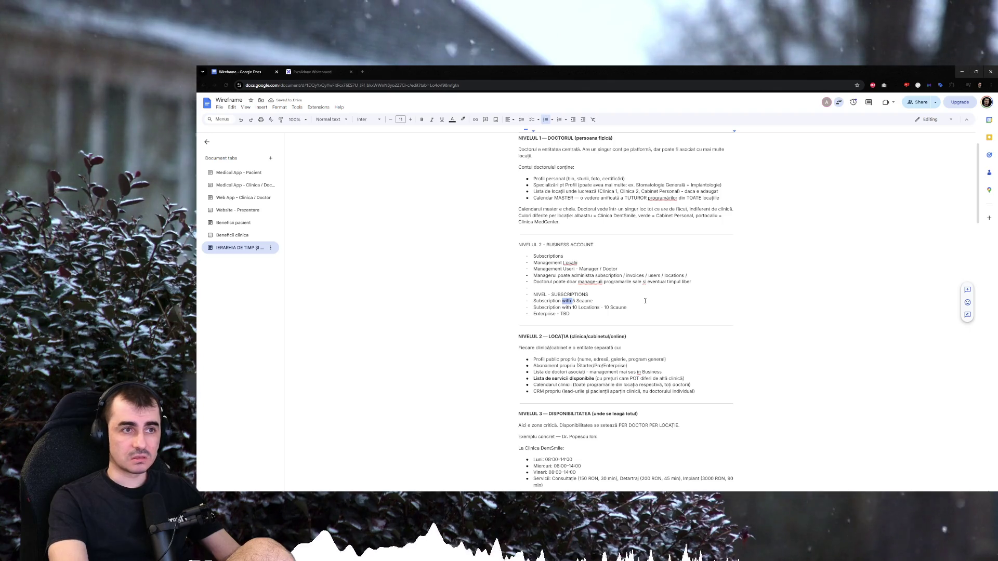
pyautogui.write('cu')
pyautogui.press('Down')
pyautogui.hotkey('shift', 'ctrl', 'Right')
pyautogui.hotkey('shift', 'ctrl', 'Right')
pyautogui.hotkey('shift', 'ctrl', 'Right')
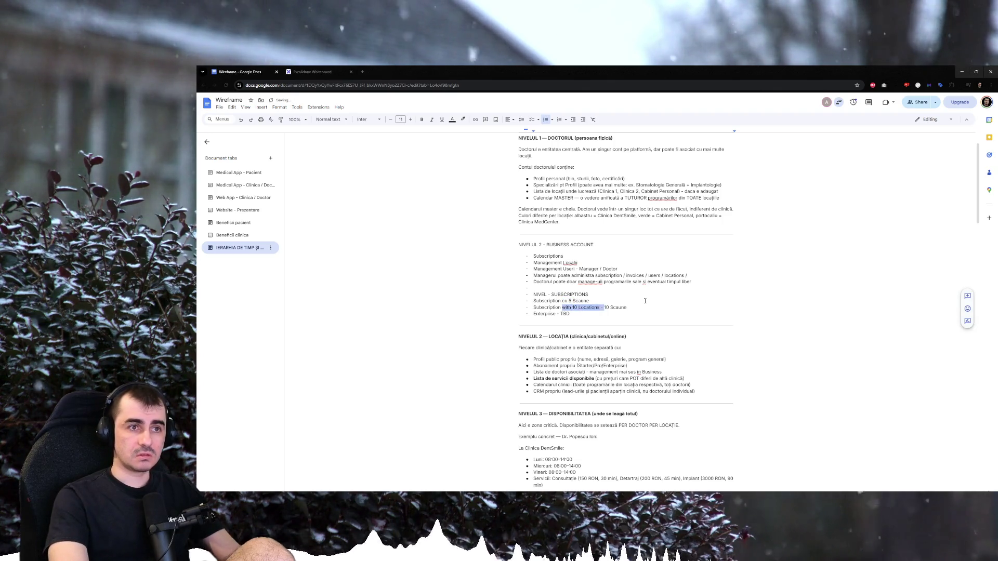
pyautogui.press('BackSpace')
pyautogui.write('cu')
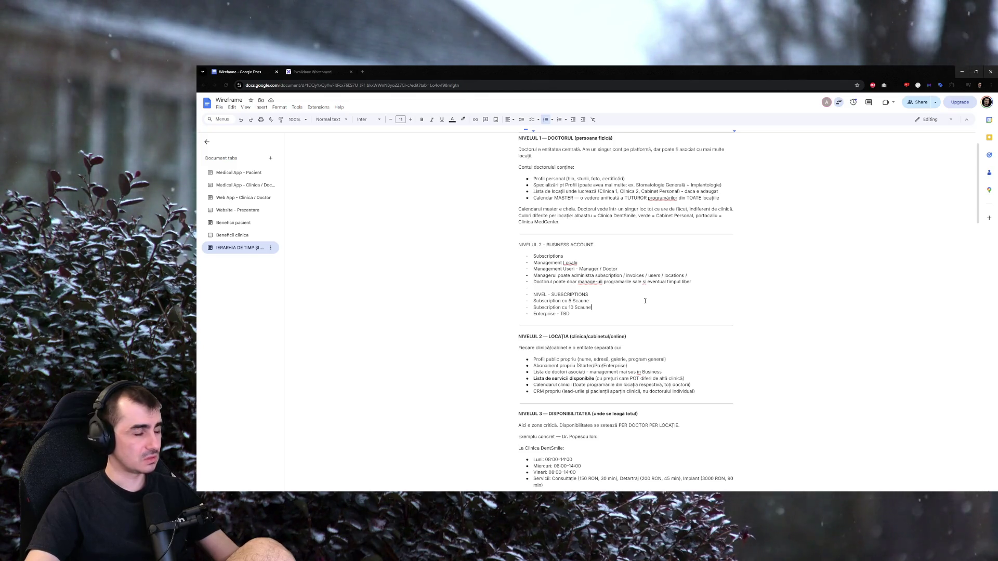
pyautogui.scroll(1, 644, 300)
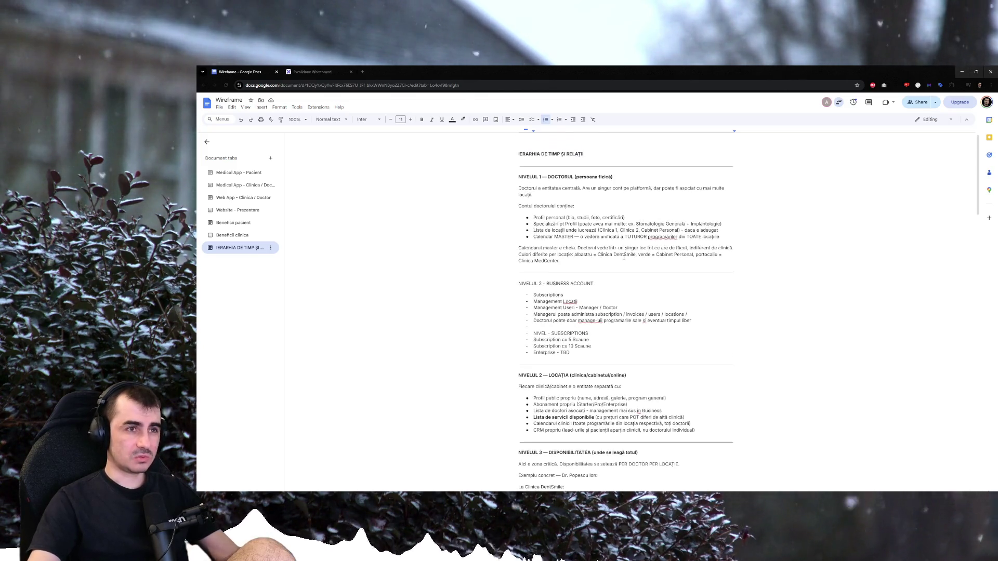
pyautogui.doubleClick(543, 323)
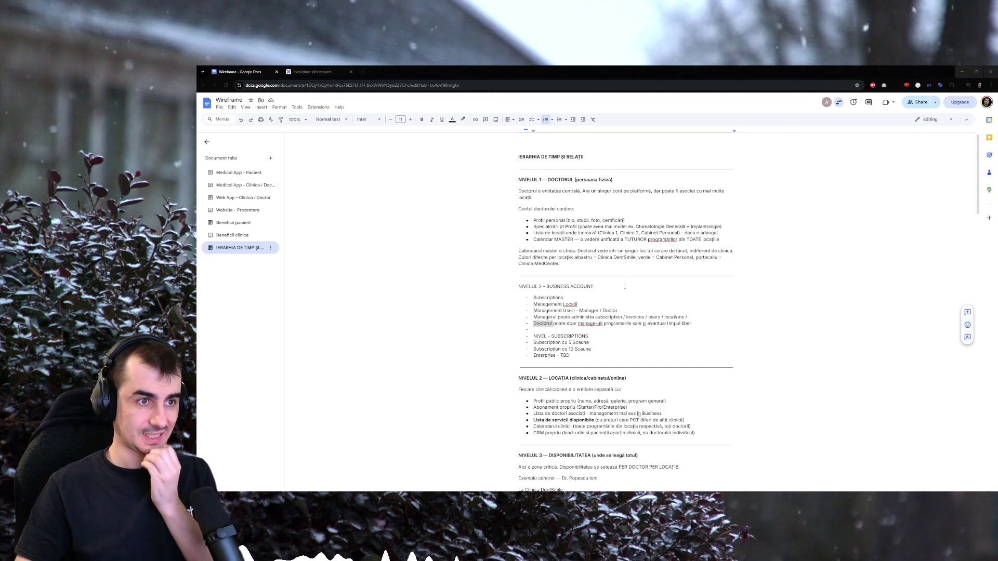
# Delete 'și eventual timpul liber' from the end of the doctor bullet.
pyautogui.click(714, 324)
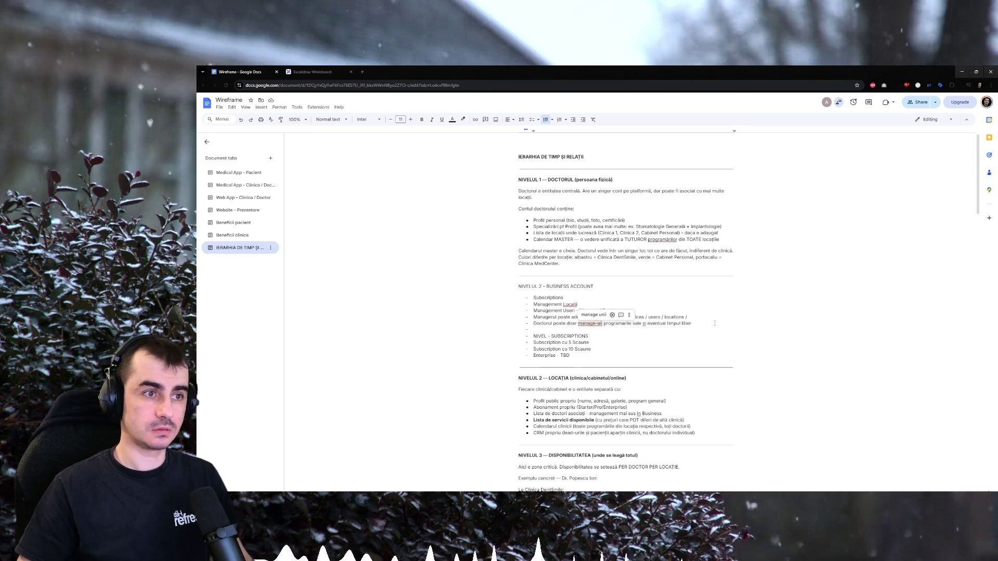
pyautogui.hotkey('ctrl', 'shift', 'Left')
pyautogui.hotkey('ctrl', 'shift', 'Left')
pyautogui.hotkey('ctrl', 'shift', 'Left')
pyautogui.press('BackSpace')
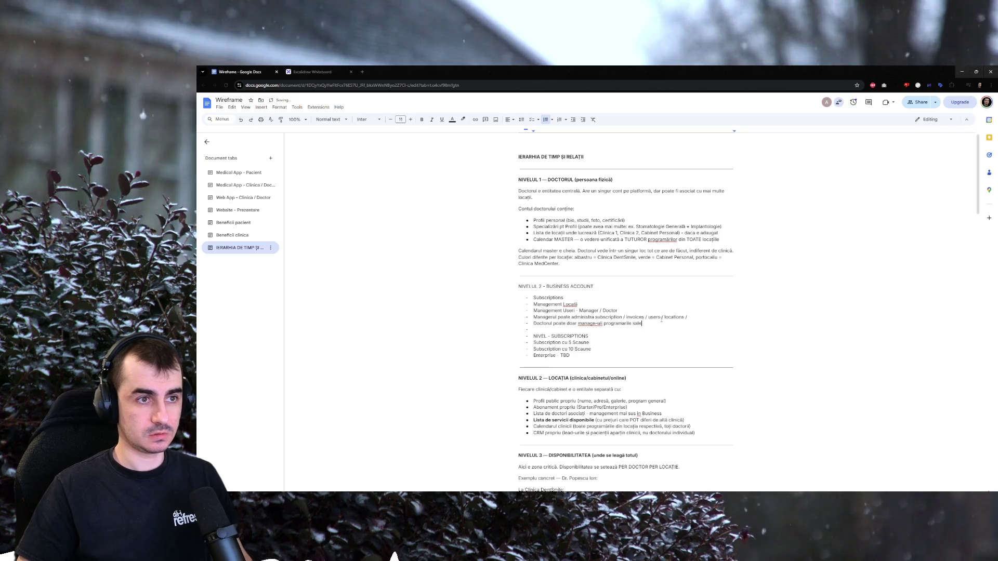
pyautogui.scroll(-1, 622, 311)
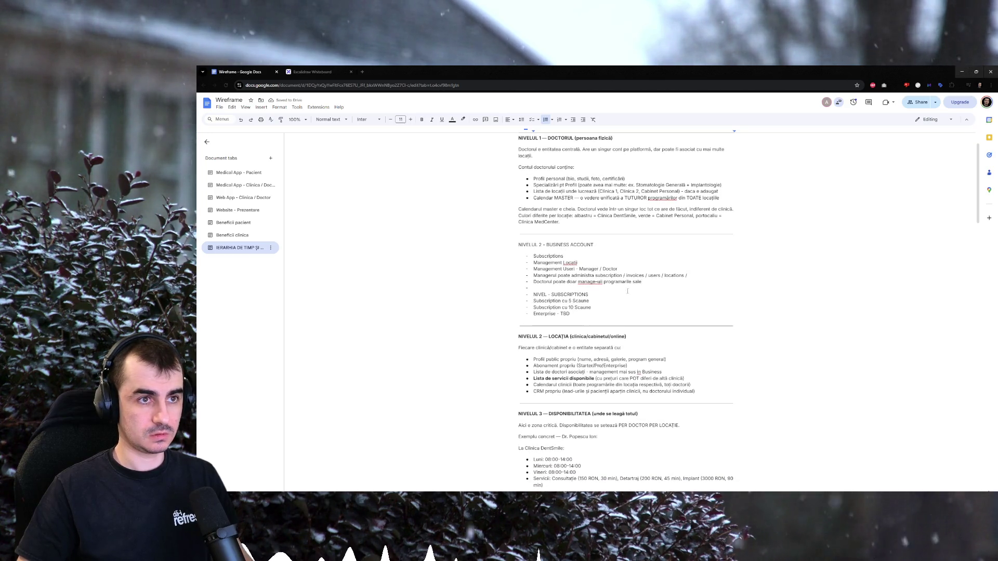
pyautogui.scroll(-1, 627, 291)
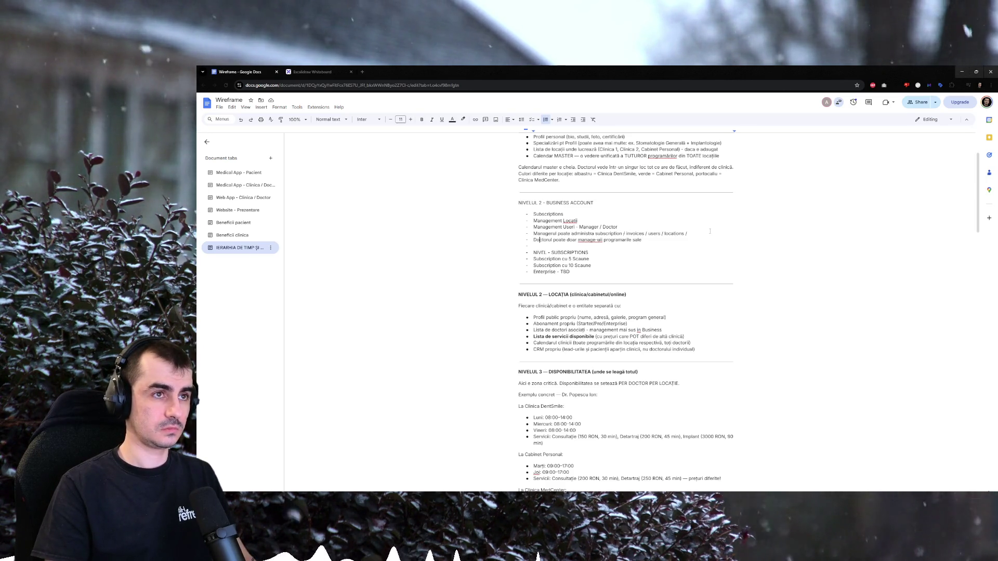
# Start an add-locations bullet and note '(useri invitati + incluzand el)' on both Scaune lines.
pyautogui.press('Return')
pyautogui.write('Adaugand locati')
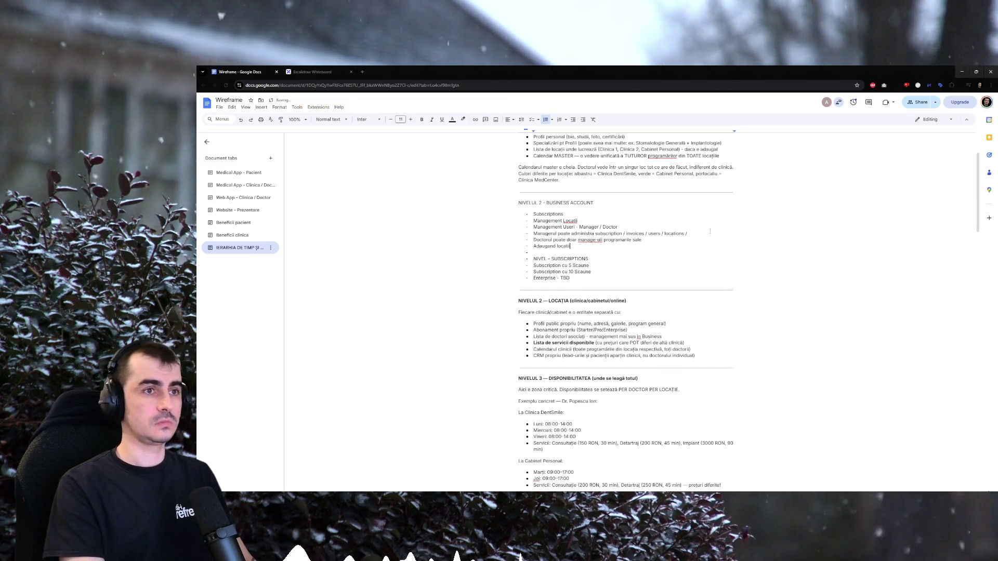
pyautogui.write('i')
pyautogui.press('Down')
pyautogui.press('Down')
pyautogui.press('Down')
pyautogui.write('(users)')
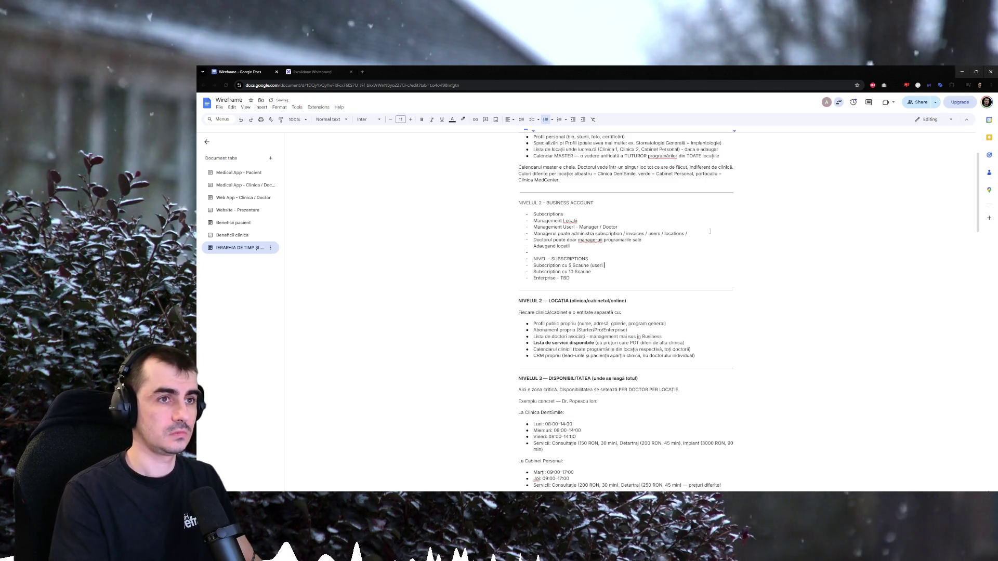
pyautogui.write(' invitati)')
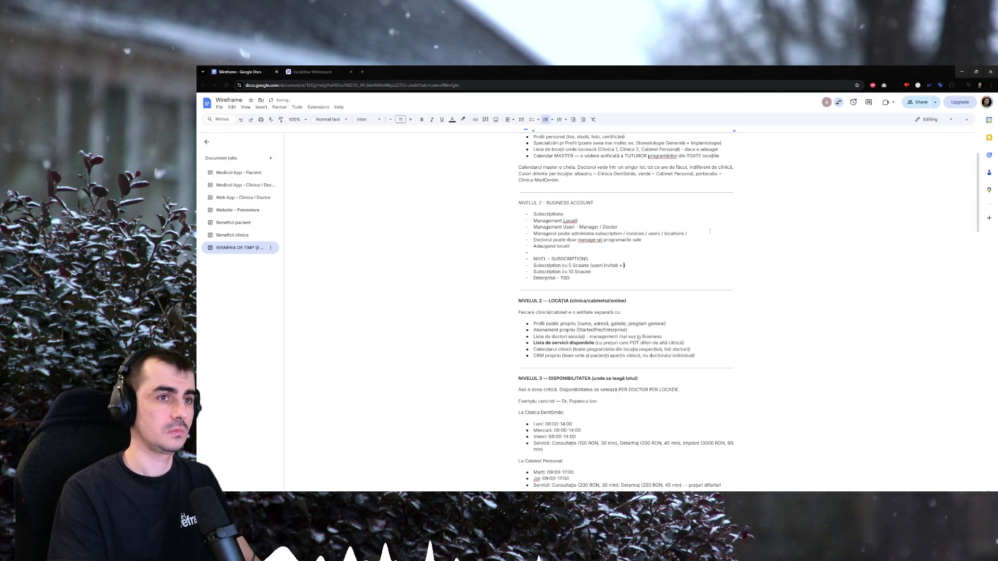
pyautogui.write('luzand')
pyautogui.write(' (')
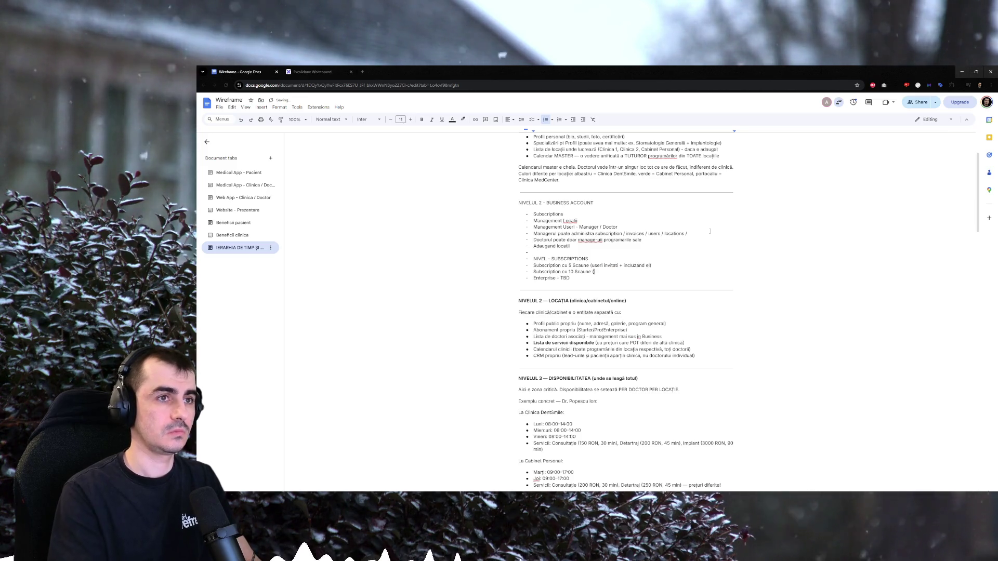
pyautogui.write('invita')
pyautogui.write(' + inclu')
pyautogui.press('Up')
pyautogui.press('Up')
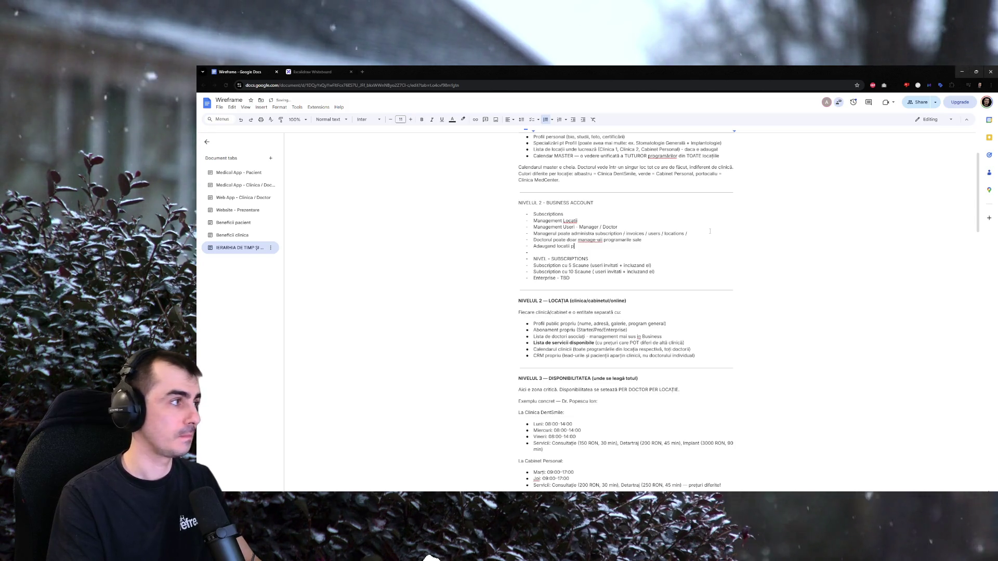
pyautogui.write('ate defini ')
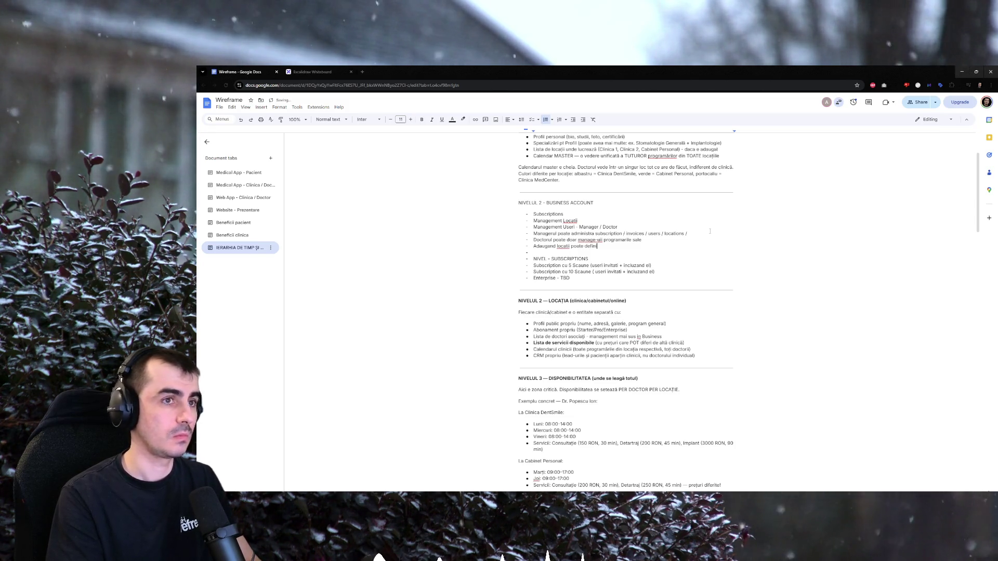
pyautogui.write('doctorii')
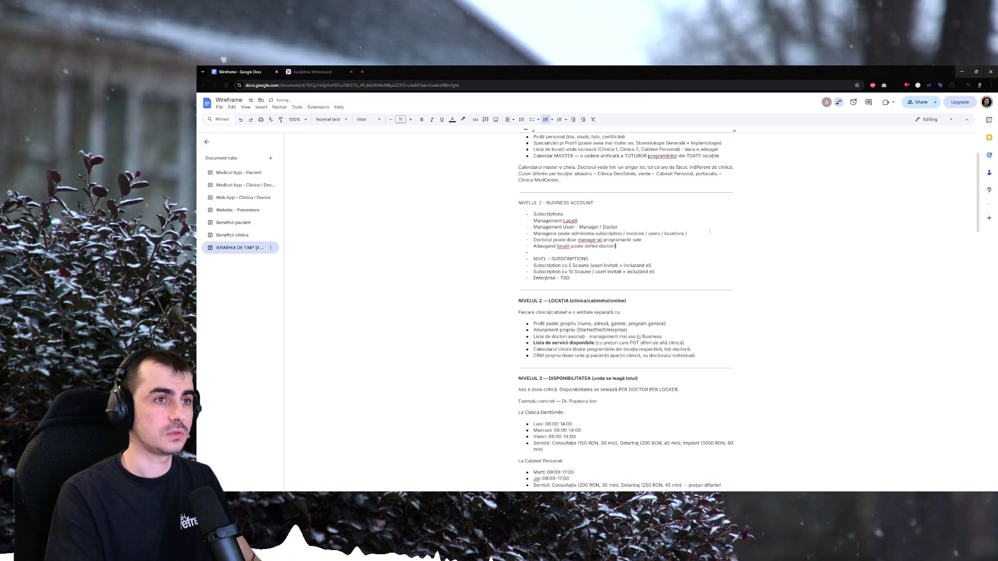
# Reword the new bullet to 'Adaugand locatie, poti adauga doctorii doar daca ai locatie' and start another bullet.
pyautogui.hotkey('ctrl', 'BackSpace')
pyautogui.hotkey('ctrl', 'BackSpace')
pyautogui.hotkey('ctrl', 'BackSpace')
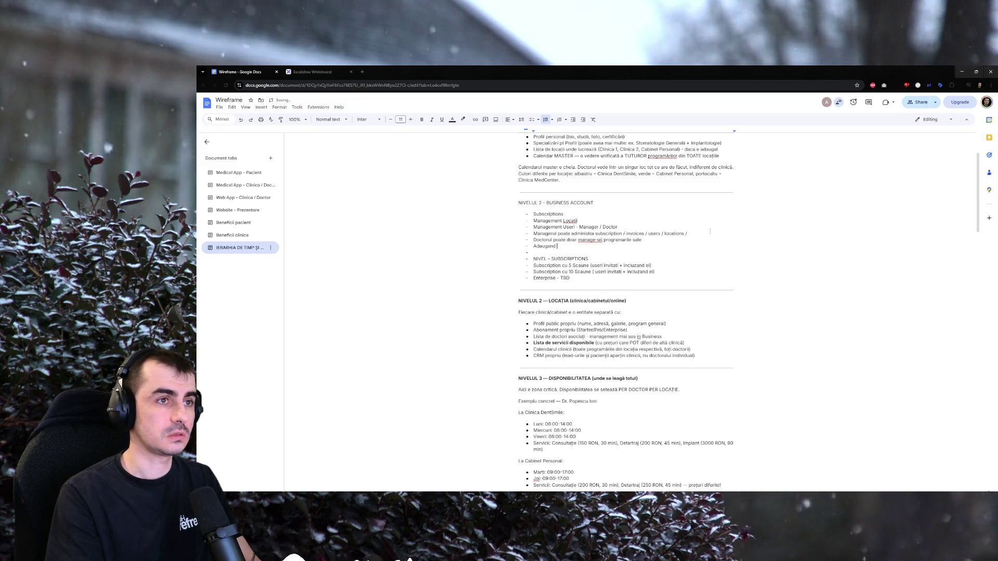
pyautogui.write('gan')
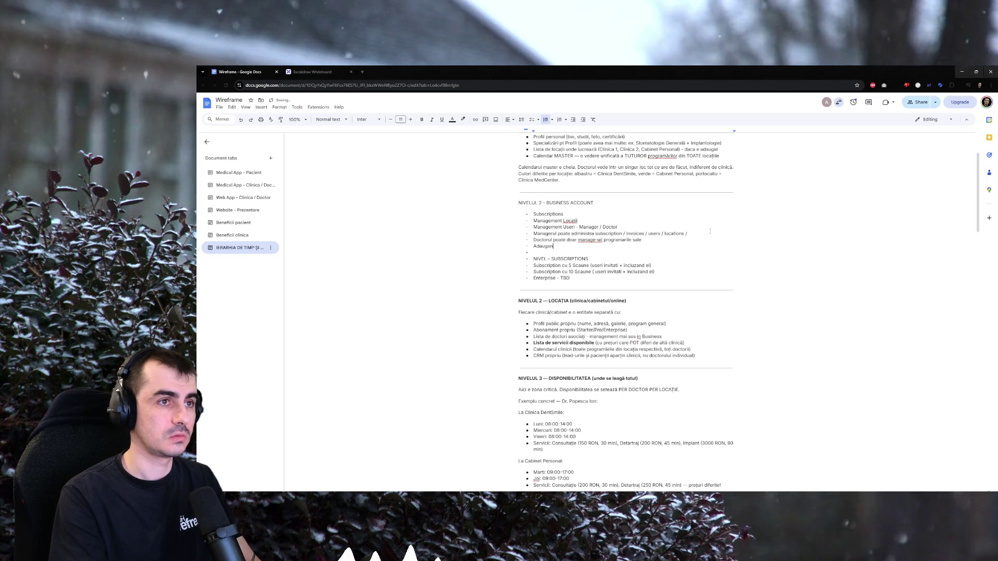
pyautogui.write('d locatie, poti adauga doctori doar daca ai locatie')
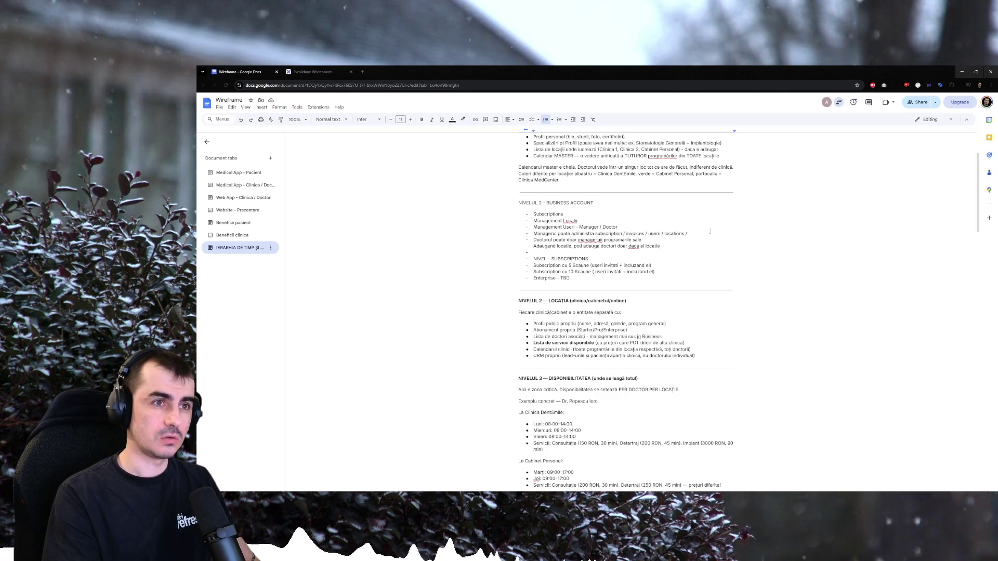
pyautogui.press('Return')
pyautogui.write('Alteugand doctor')
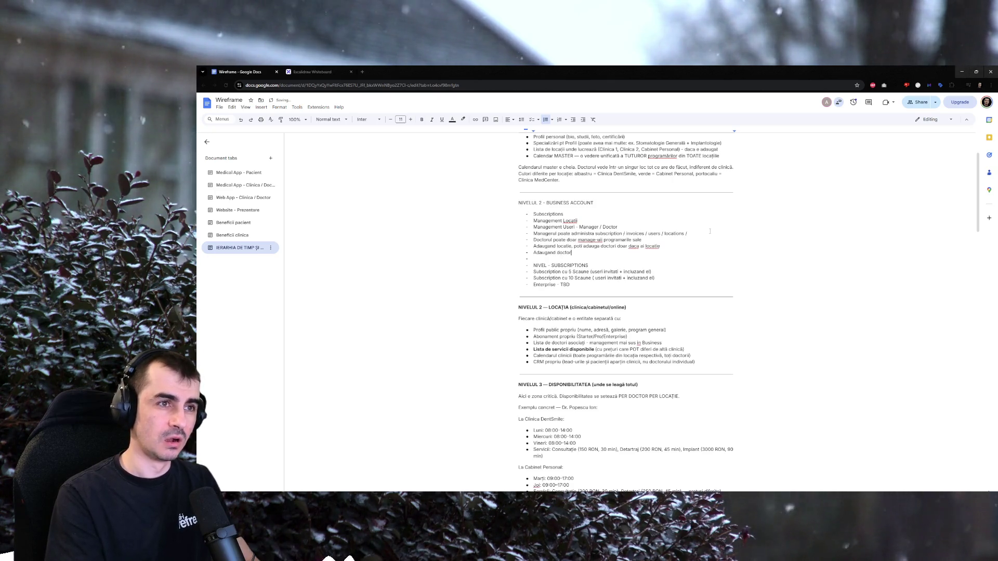
# Complete the adding-doctors bullet with per-location free time, specializations, ending 'poate fi gasit atunci.'.
pyautogui.write(', tre')
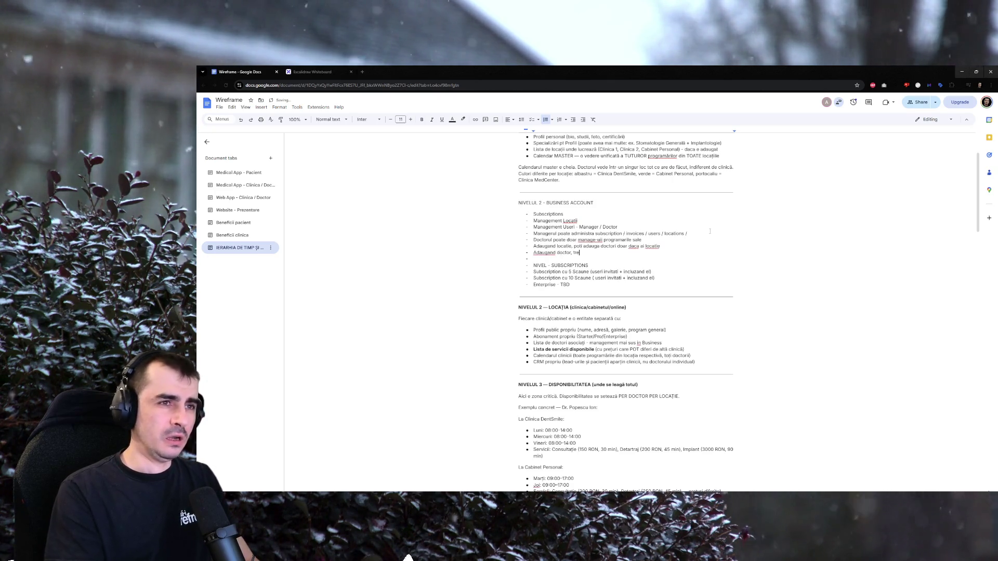
pyautogui.write('a')
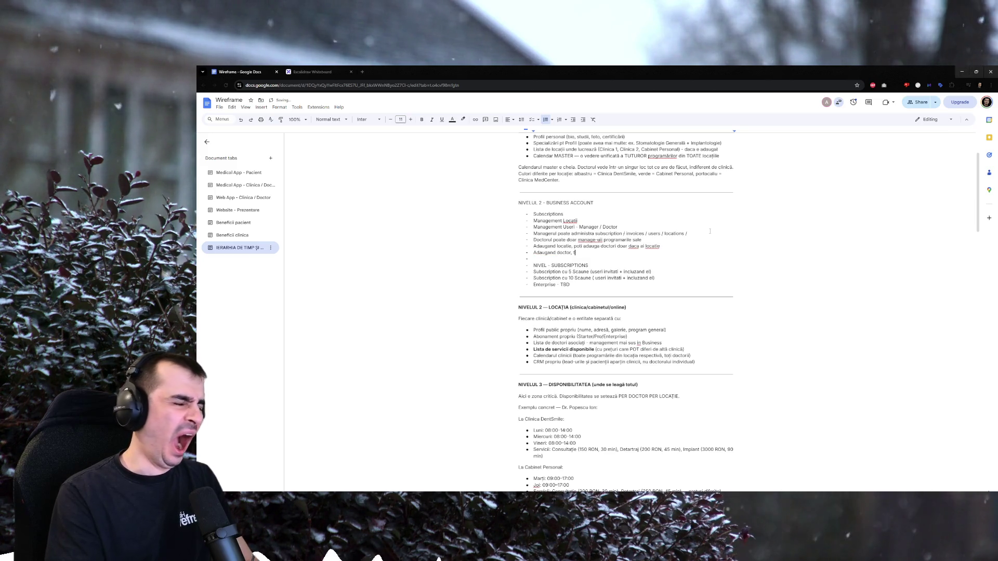
pyautogui.write('trebuie sa-i manage-ui')
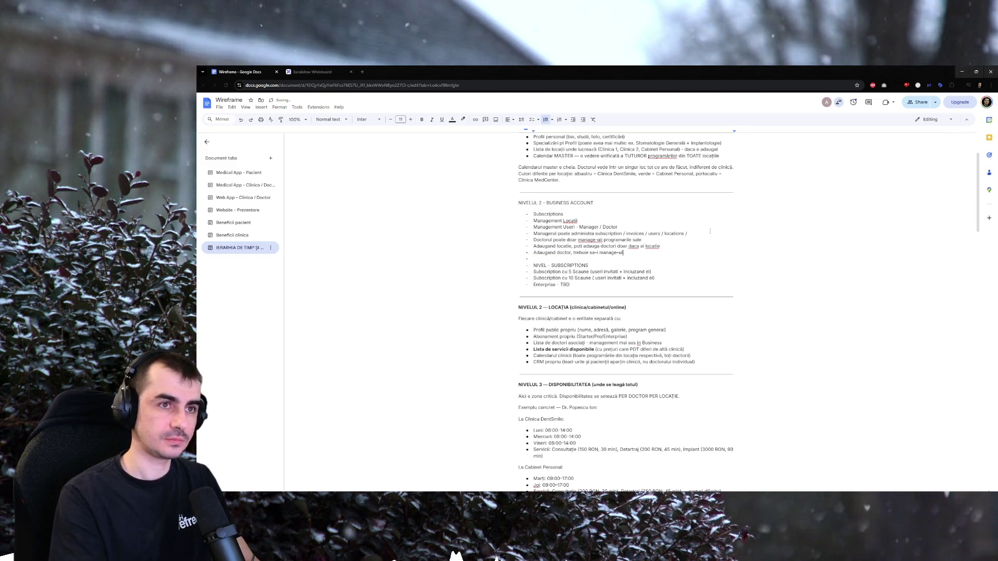
pyautogui.write(' timpul liber p')
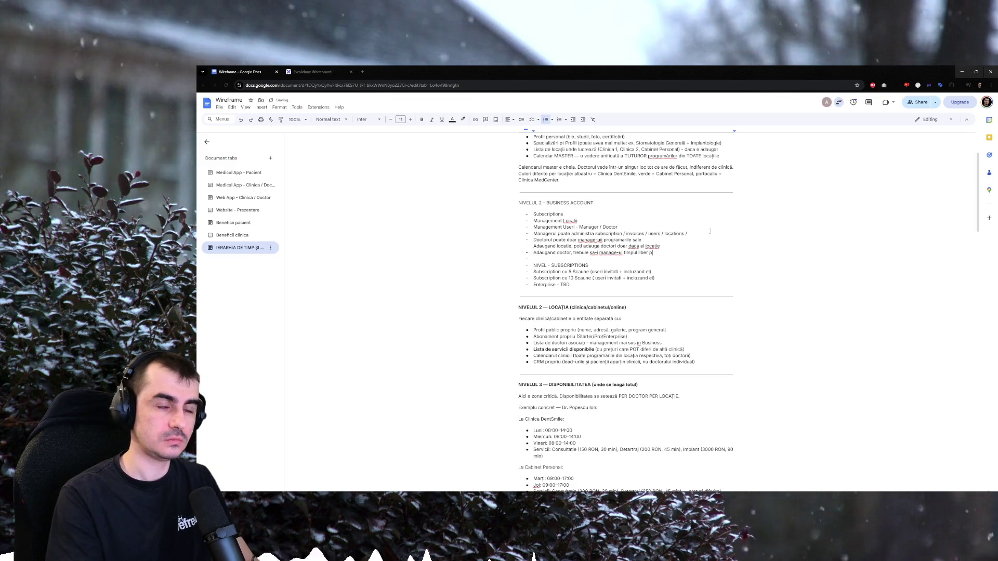
pyautogui.write('er locatie,')
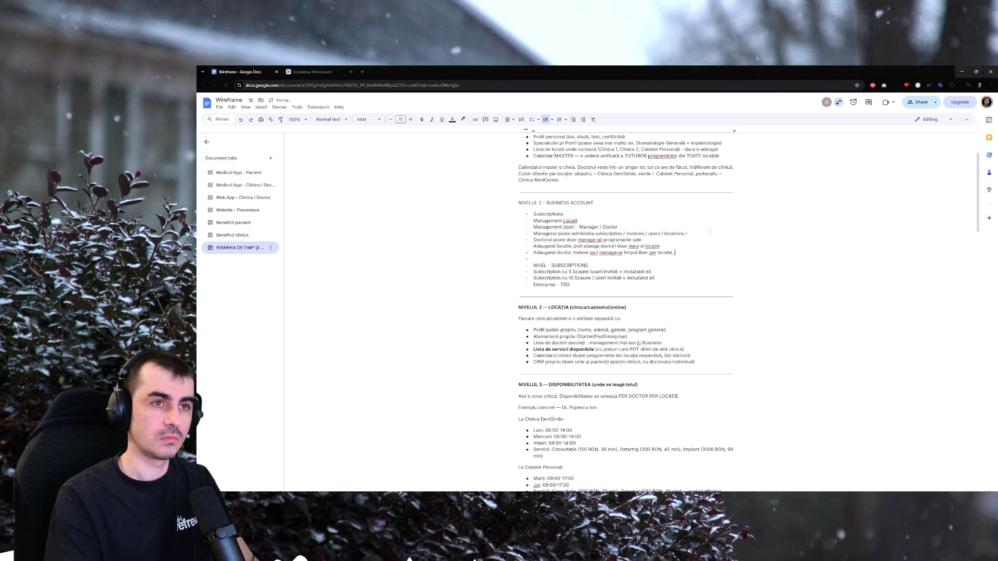
pyautogui.write('ce speci')
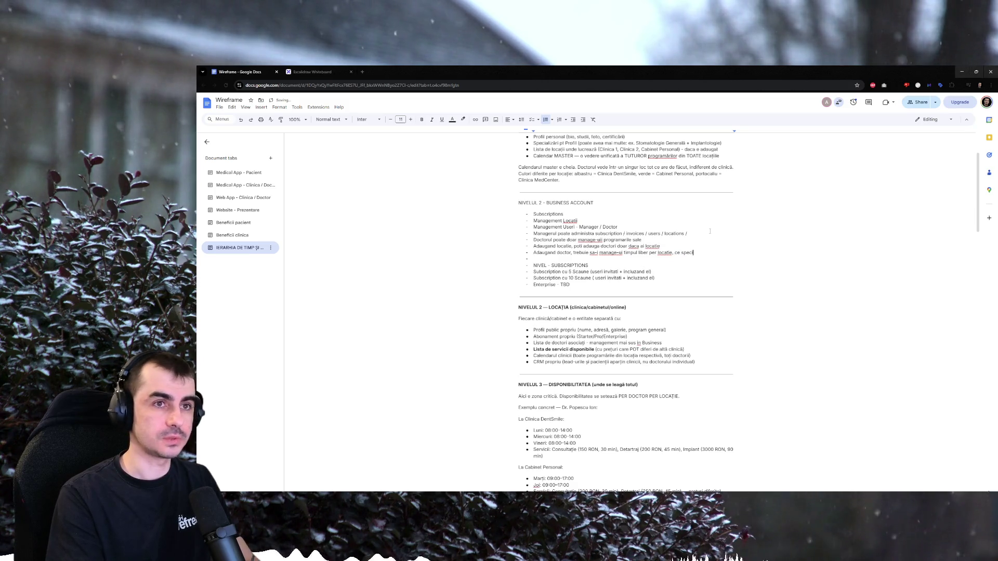
pyautogui.write('aliza')
pyautogui.press('BackSpace')
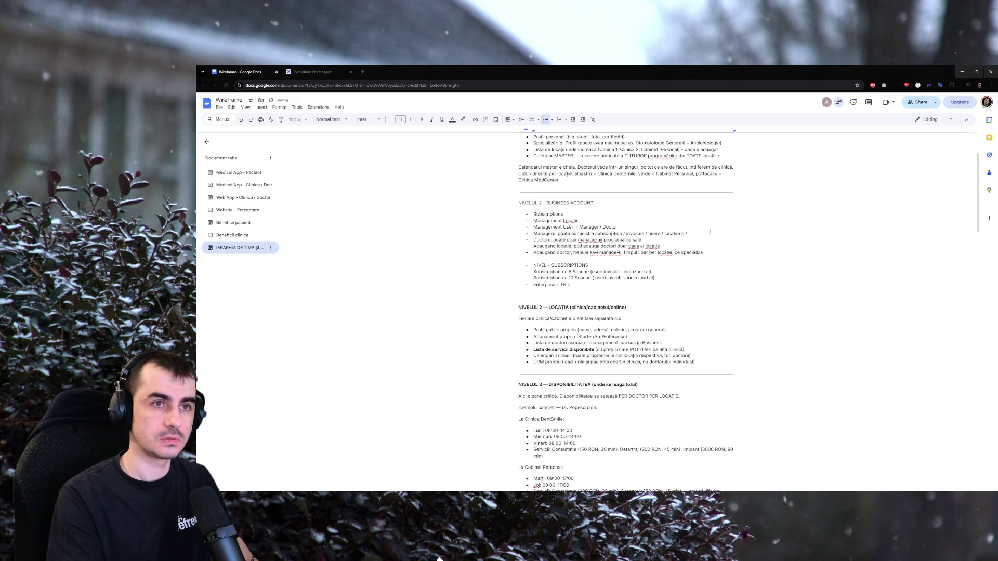
pyautogui.write('ri are pe ')
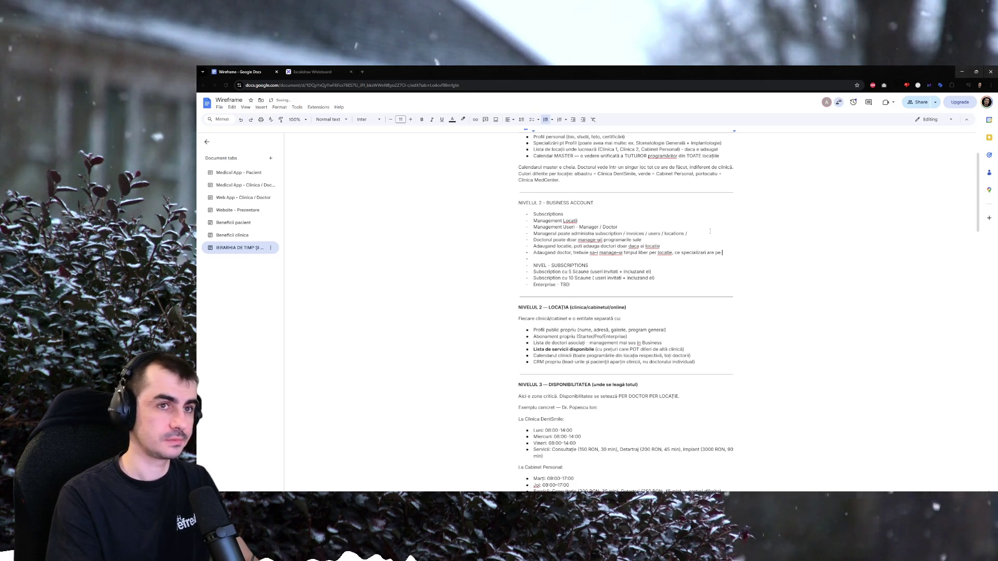
pyautogui.write('locatie pe acel timno')
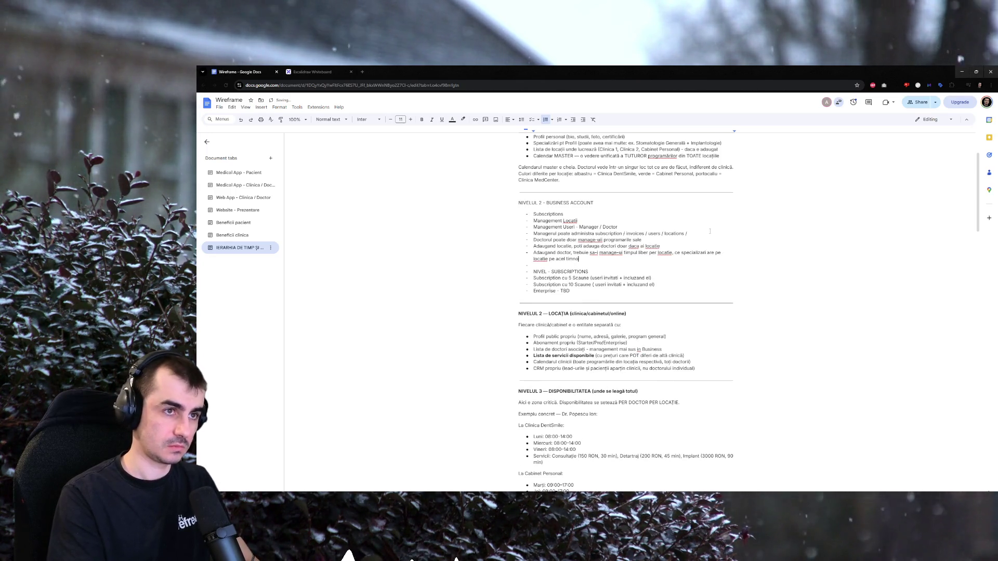
pyautogui.press('BackSpace')
pyautogui.write('eventual la ')
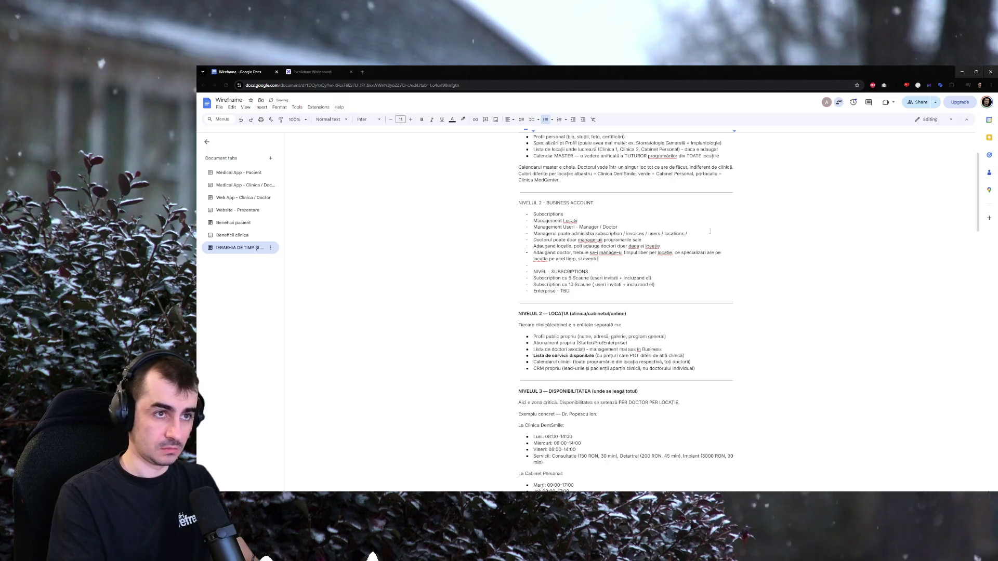
pyautogui.write('ce cabinet poat')
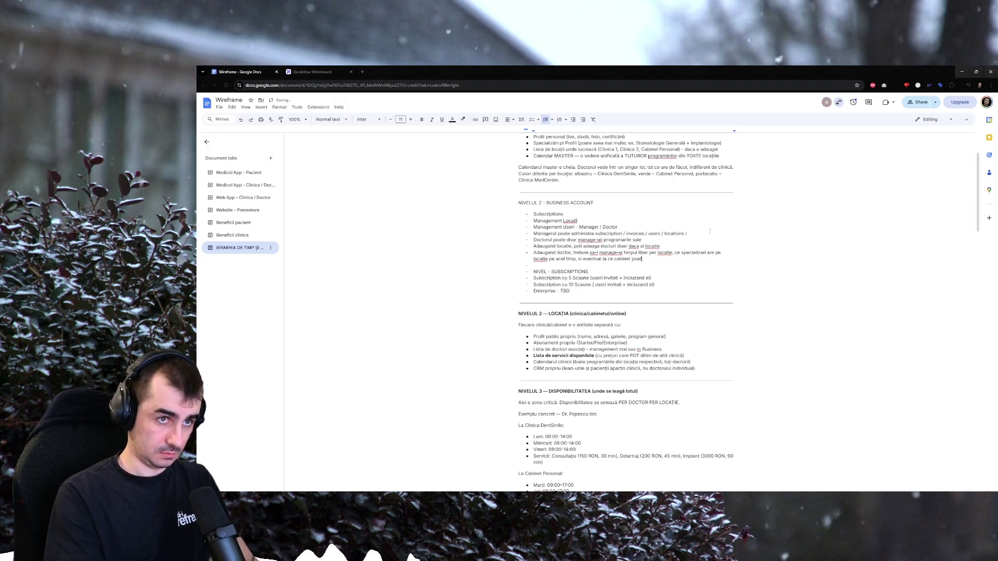
pyautogui.write('e fi gasit a')
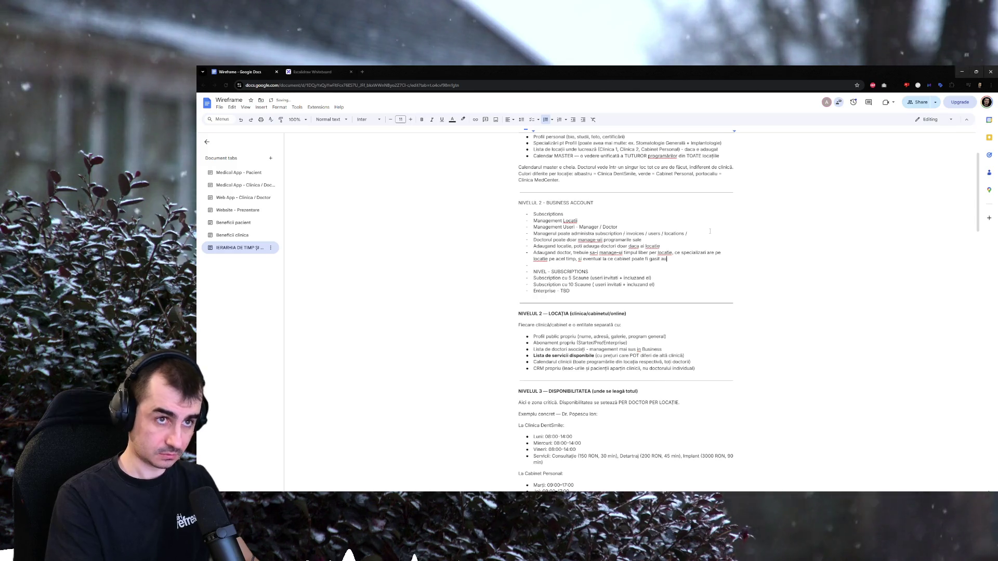
pyautogui.write('unci.')
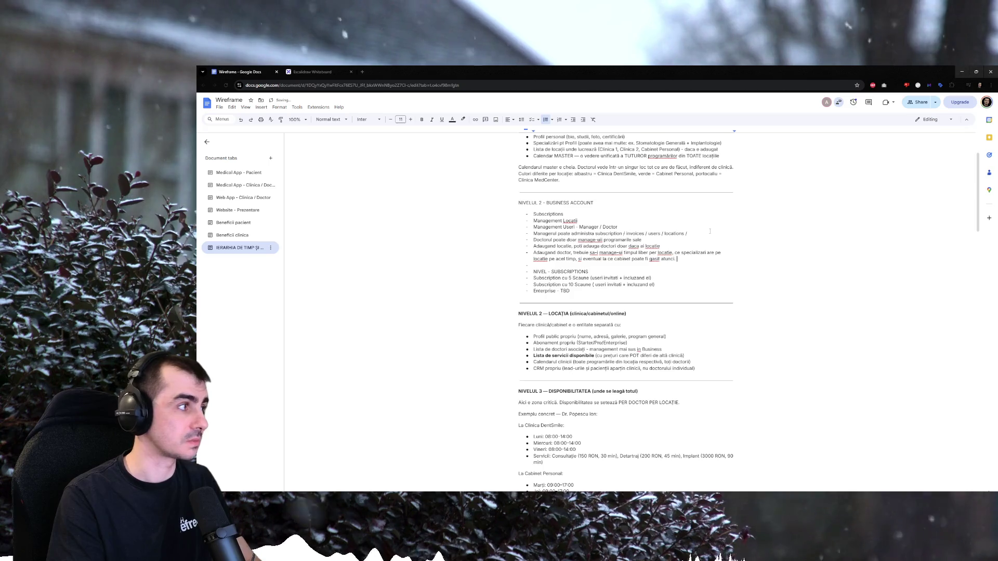
pyautogui.press('Return')
pyautogui.press('BackSpace')
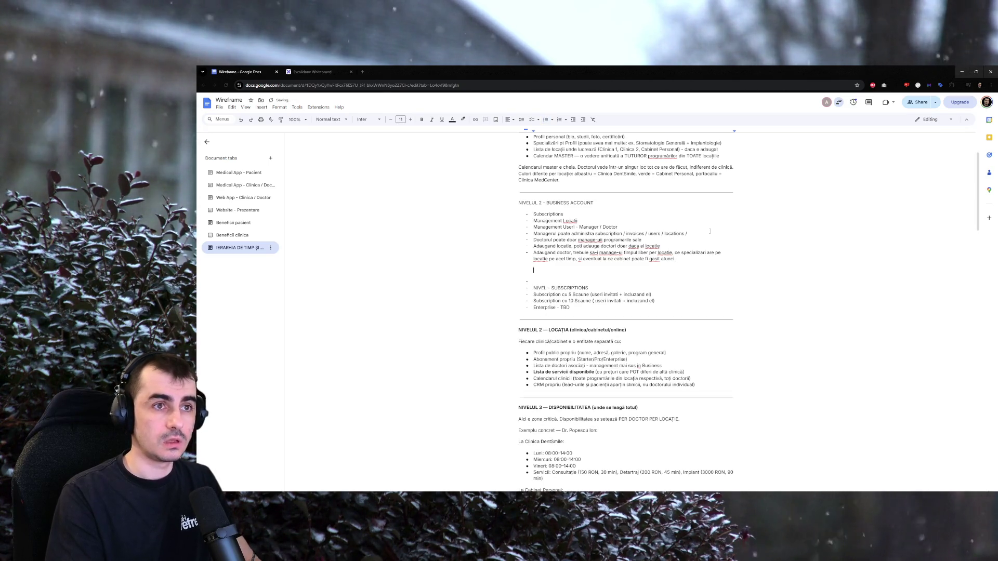
# Remove the extra empty bullets and add the available-specializations clause after 'Adaugand locatie,'.
pyautogui.press('BackSpace')
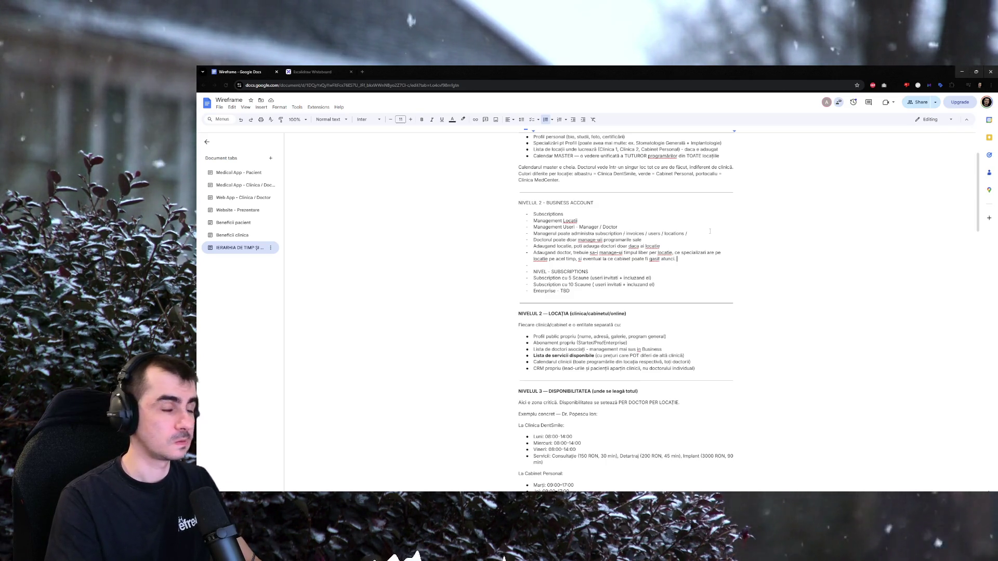
pyautogui.press('Return')
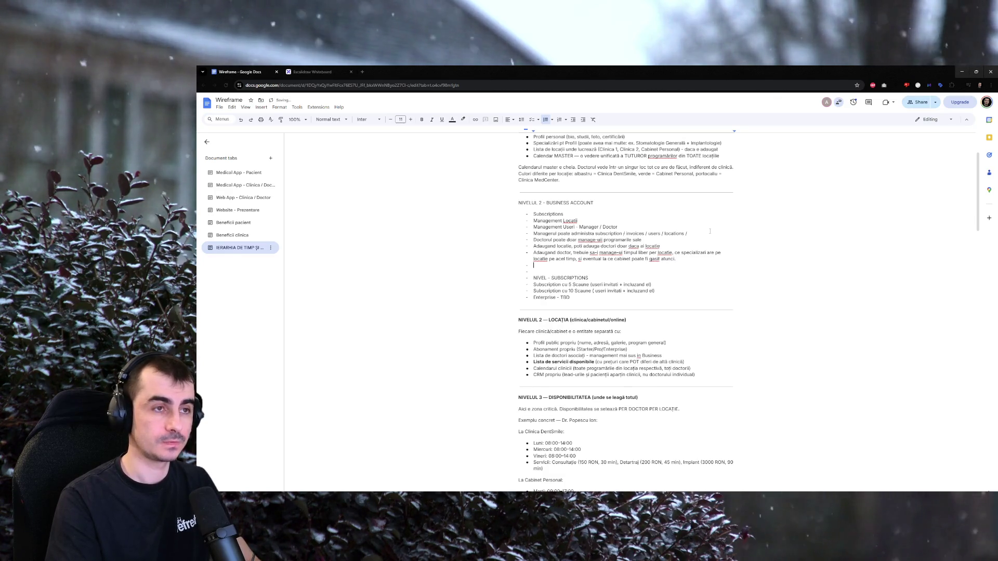
pyautogui.press('BackSpace')
pyautogui.press('BackSpace')
pyautogui.press('BackSpace')
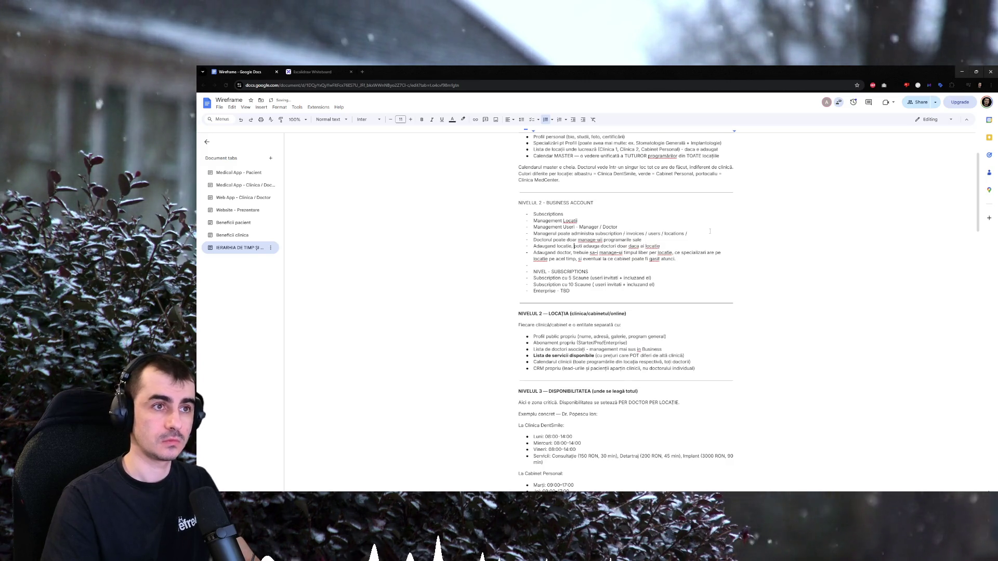
pyautogui.write('poti adauga s')
pyautogui.write('pecializarile din acea ')
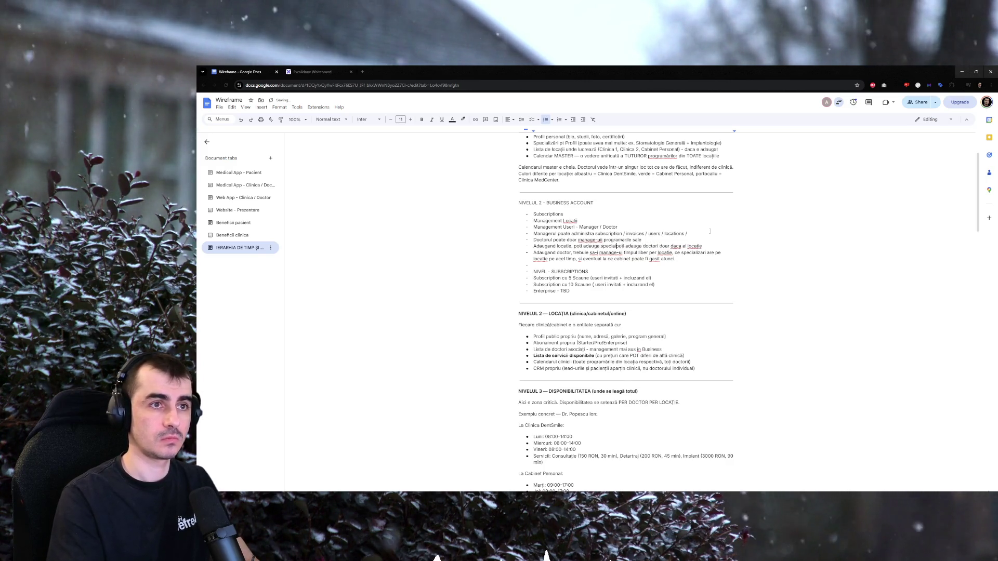
pyautogui.write('locatie disponibile,')
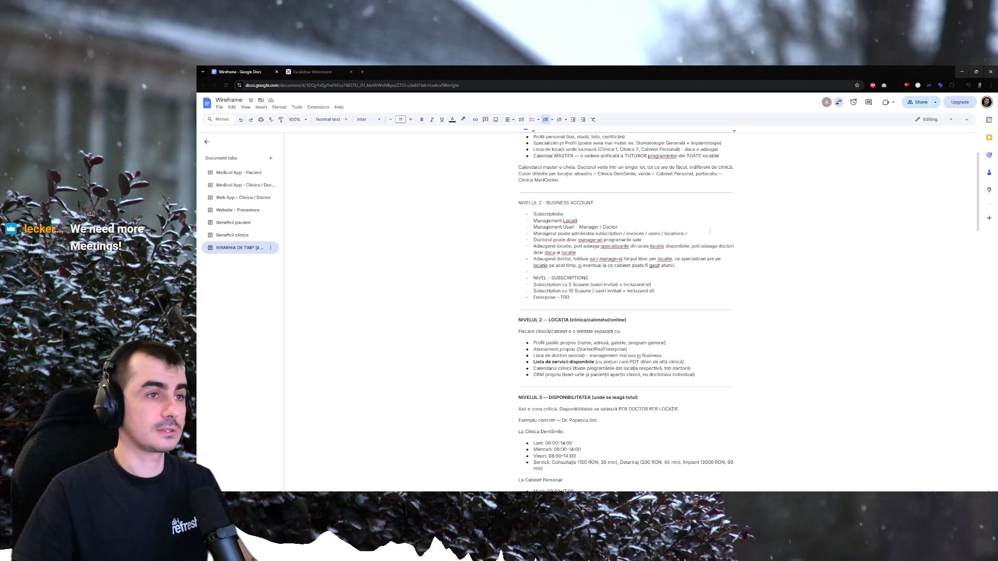
pyautogui.press('Down')
pyautogui.press('End')
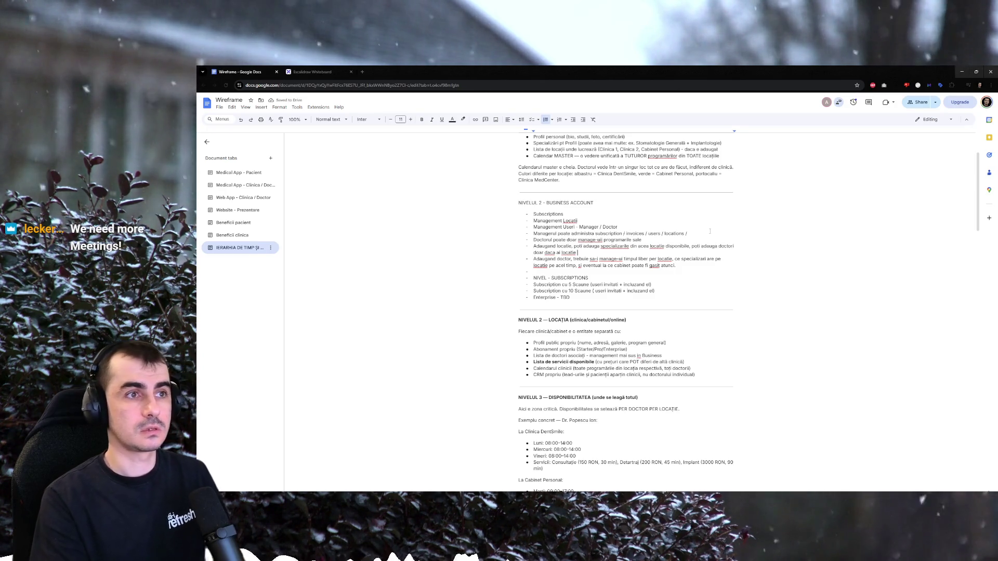
pyautogui.write('si specializari create.')
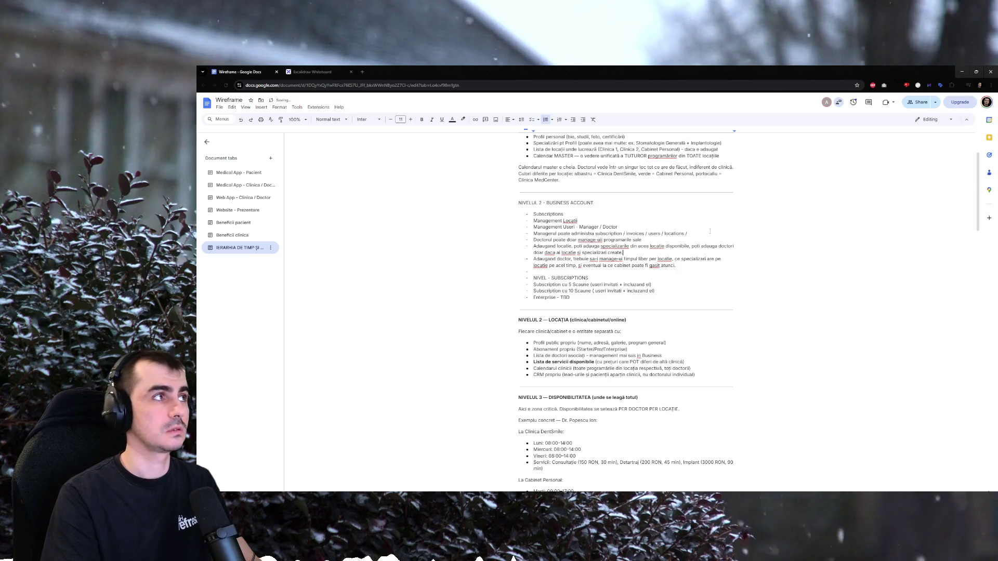
# Append 'si specializari adaugate la locatie' and change the second 'adauga' to 'specifica timpul disponibil pentru doctori'.
pyautogui.press('BackSpace')
pyautogui.press('BackSpace')
pyautogui.press('BackSpace')
pyautogui.write('adauga')
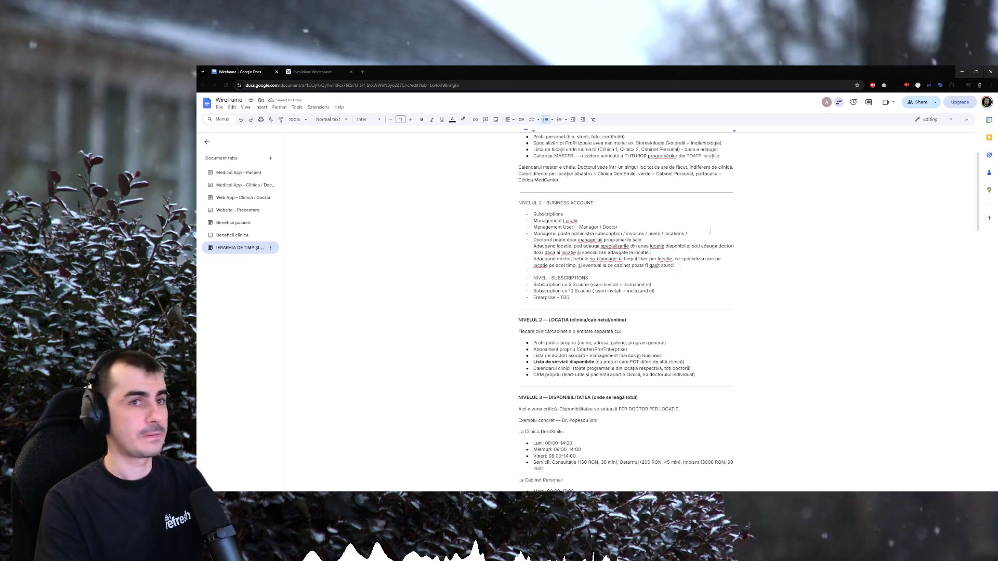
pyautogui.click(690, 245)
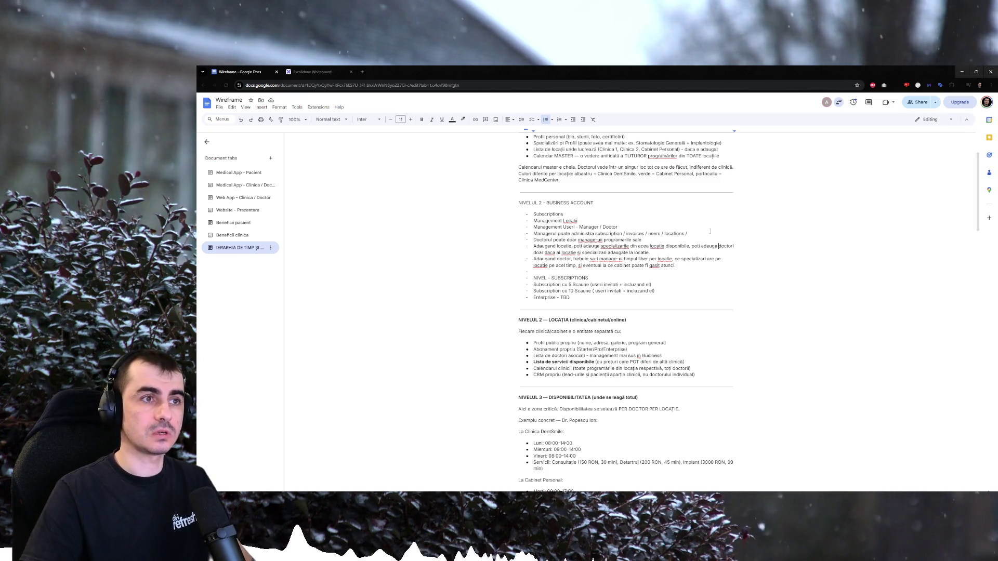
pyautogui.doubleClick(710, 246)
pyautogui.write('specifica timpul')
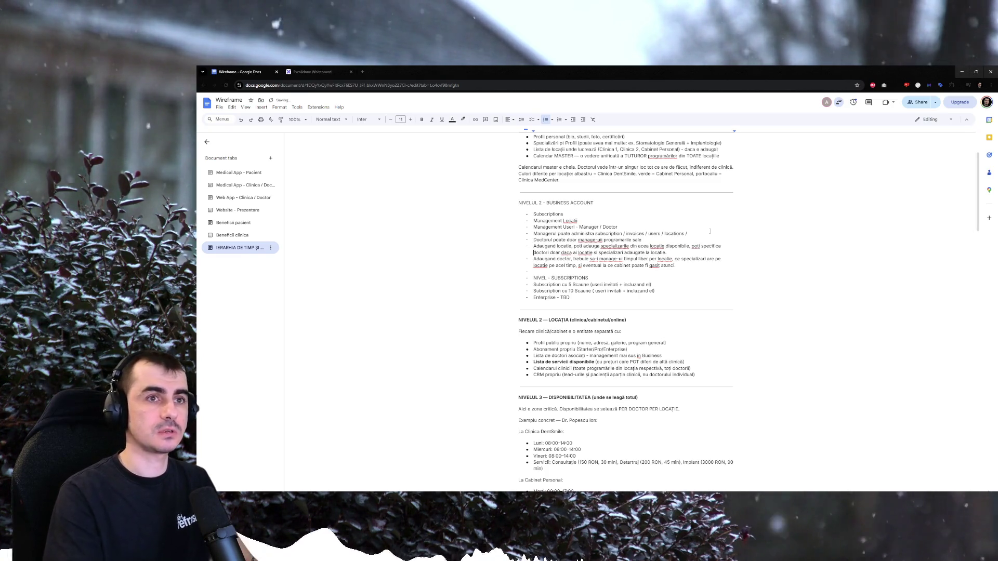
pyautogui.press('BackSpace')
pyautogui.press('BackSpace')
pyautogui.press('BackSpace')
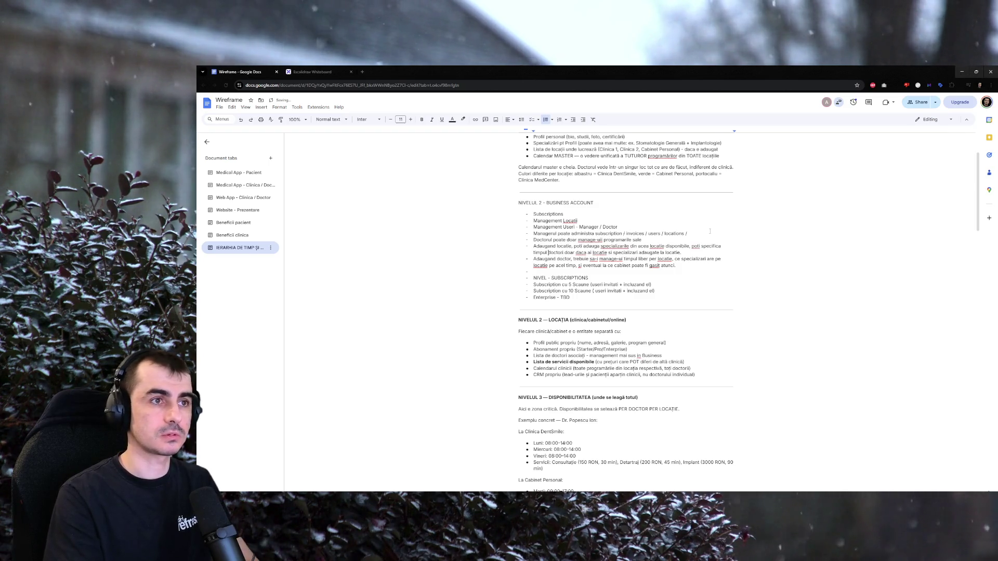
pyautogui.write('disponibil pentru doctori')
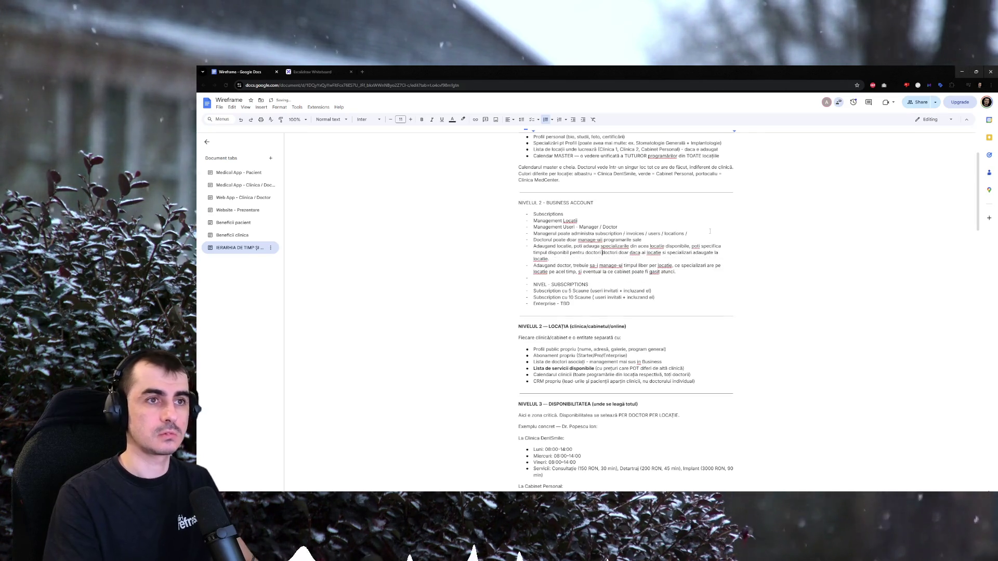
# Replace 'Adaugand' so the doctor bullet opens with 'Specificand timpul liber pentru doctor,'.
pyautogui.click(601, 258)
pyautogui.doubleClick(594, 258)
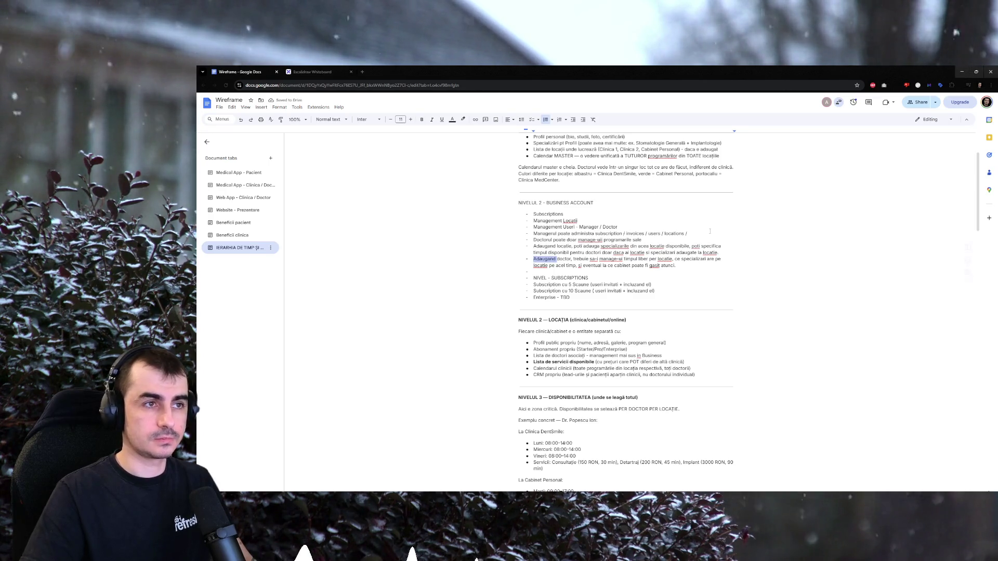
pyautogui.write('Specificand timpul l')
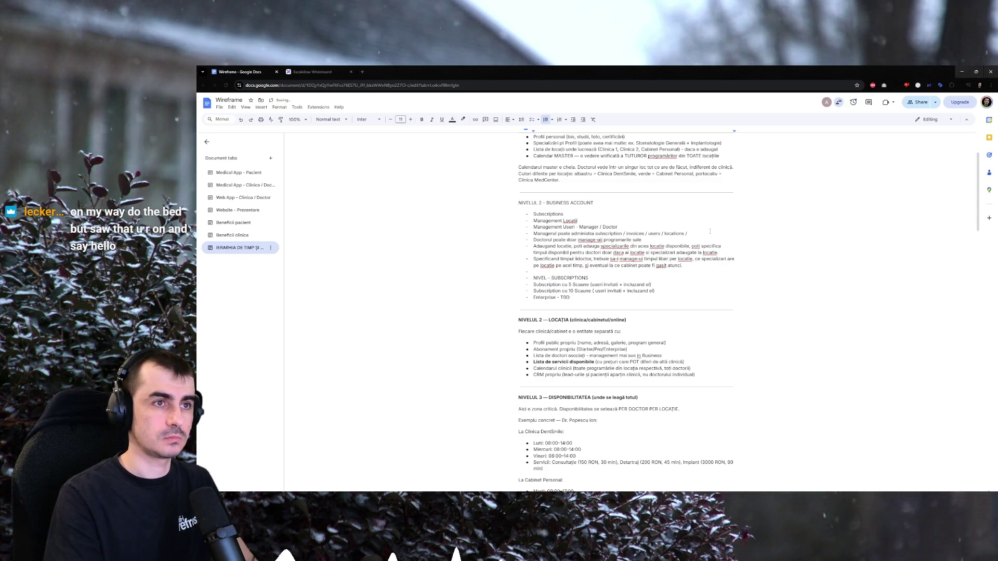
pyautogui.write('iber pentru')
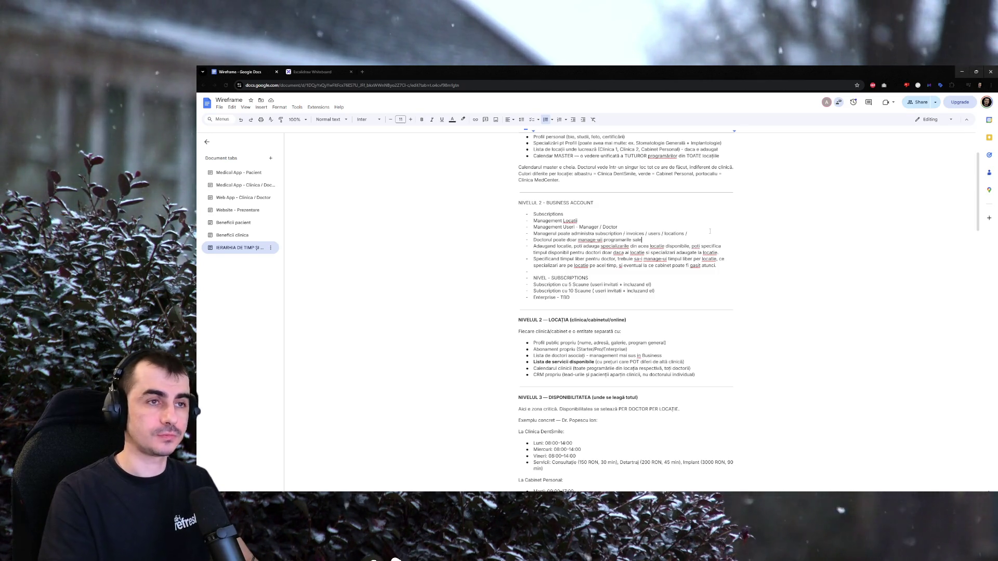
pyautogui.write('doar')
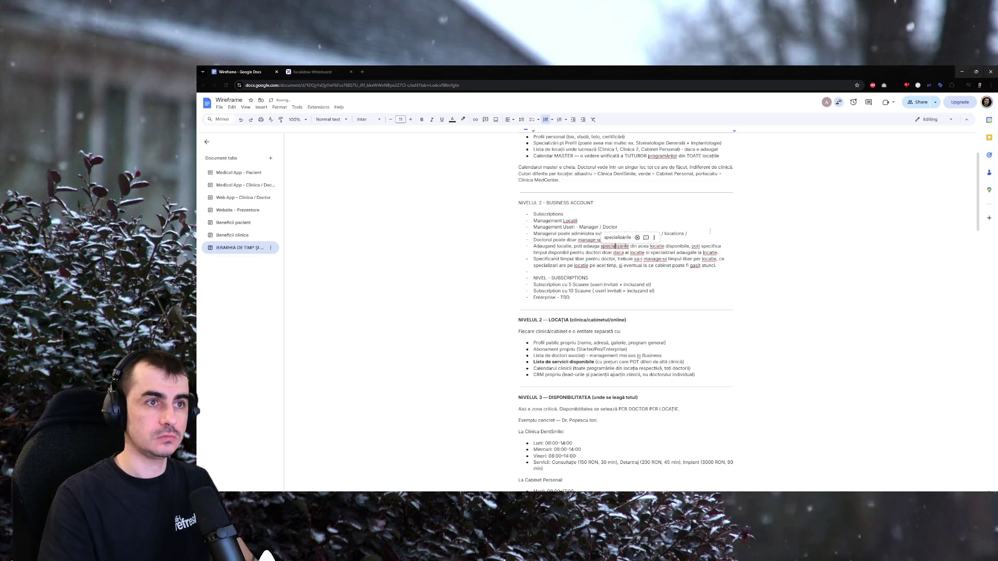
# Move the doctor-manages-own-appointments bullet above the Managerul administration bullet.
pyautogui.press('Down')
pyautogui.press('Home')
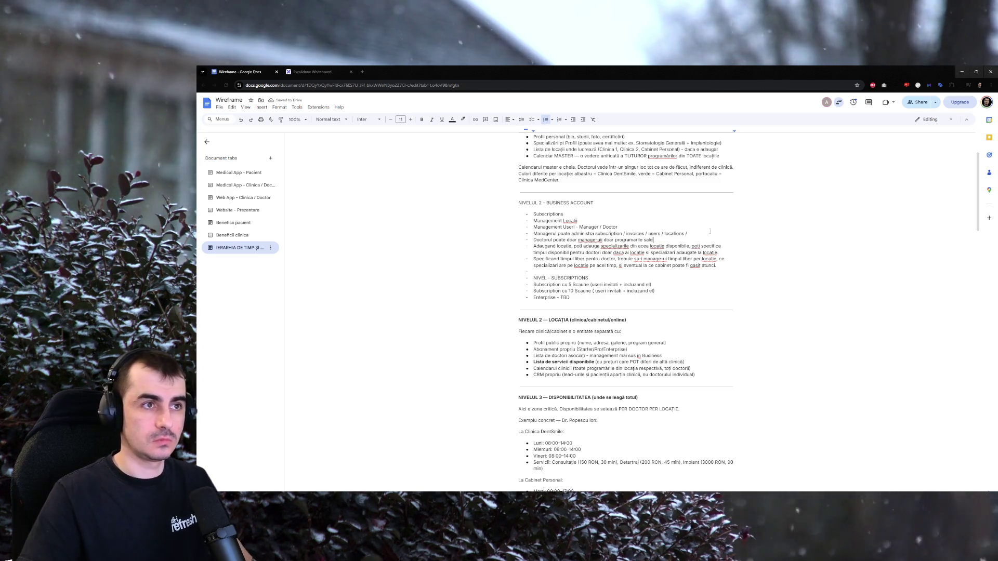
pyautogui.press('BackSpace')
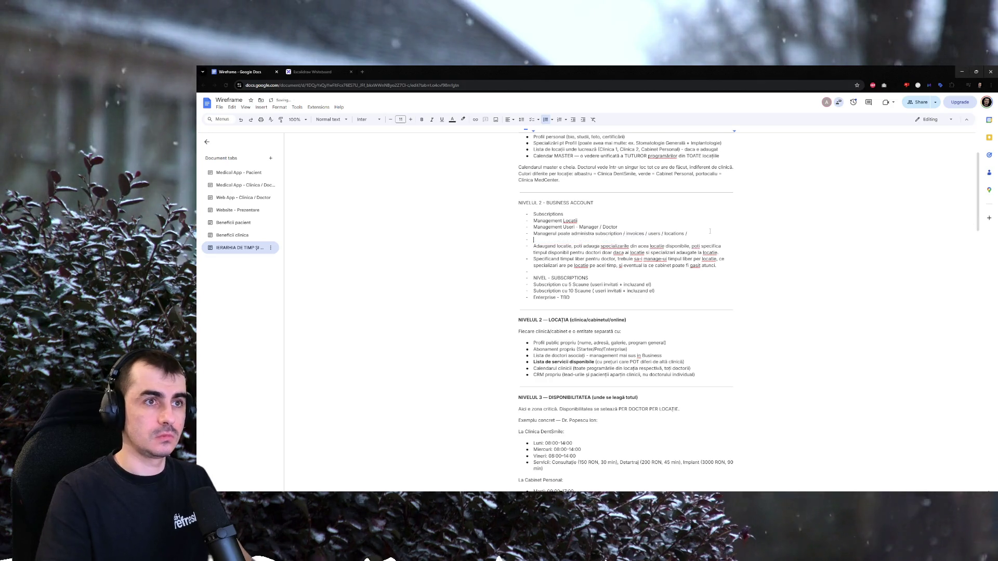
pyautogui.press('BackSpace')
pyautogui.press('BackSpace')
pyautogui.hotkey('ctrl', 'z')
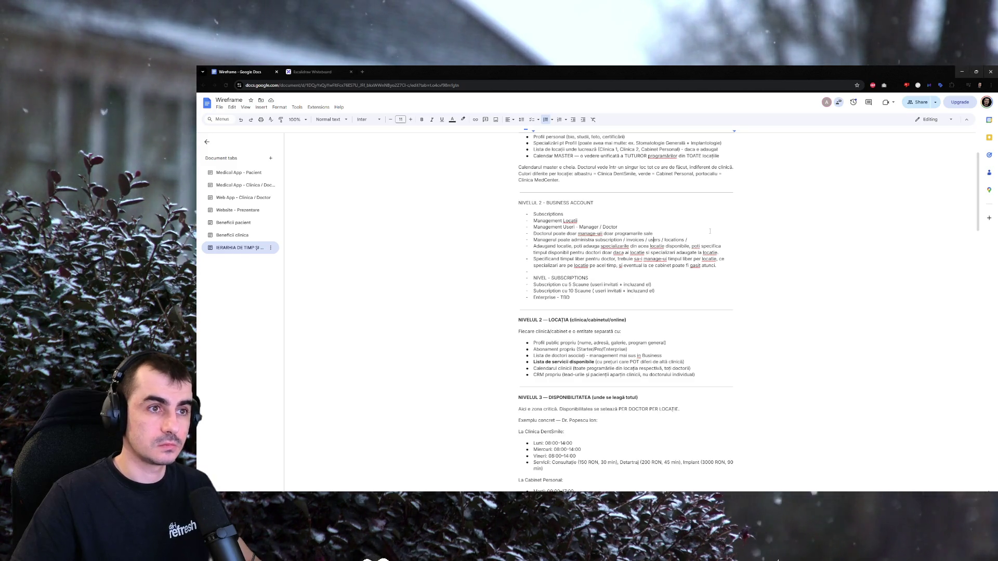
# Trim the 5-seat and 10-seat tier lines down to the invited-users wording.
pyautogui.doubleClick(634, 284)
pyautogui.press('BackSpace')
pyautogui.press('BackSpace')
pyautogui.press('BackSpace')
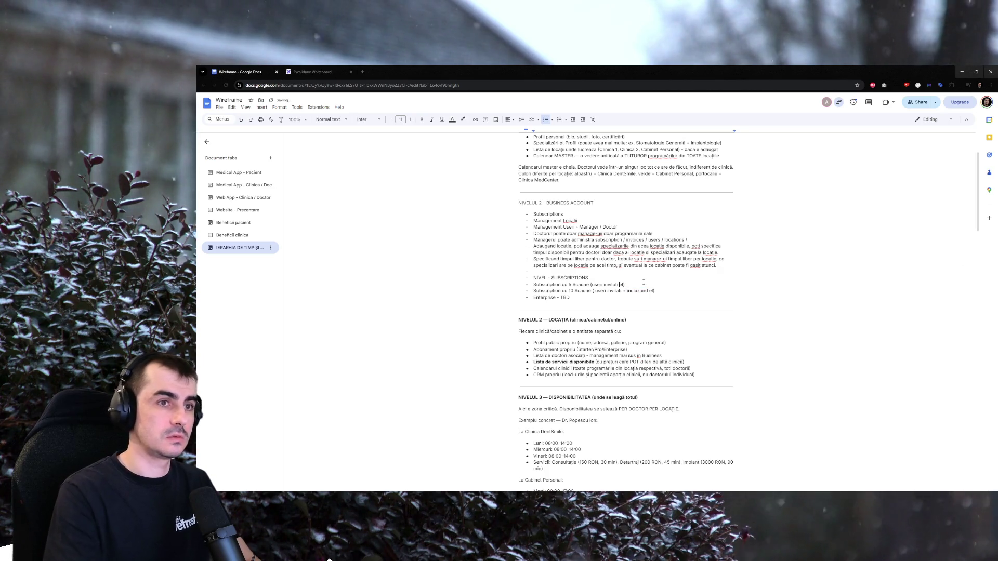
pyautogui.write(',inclusiv')
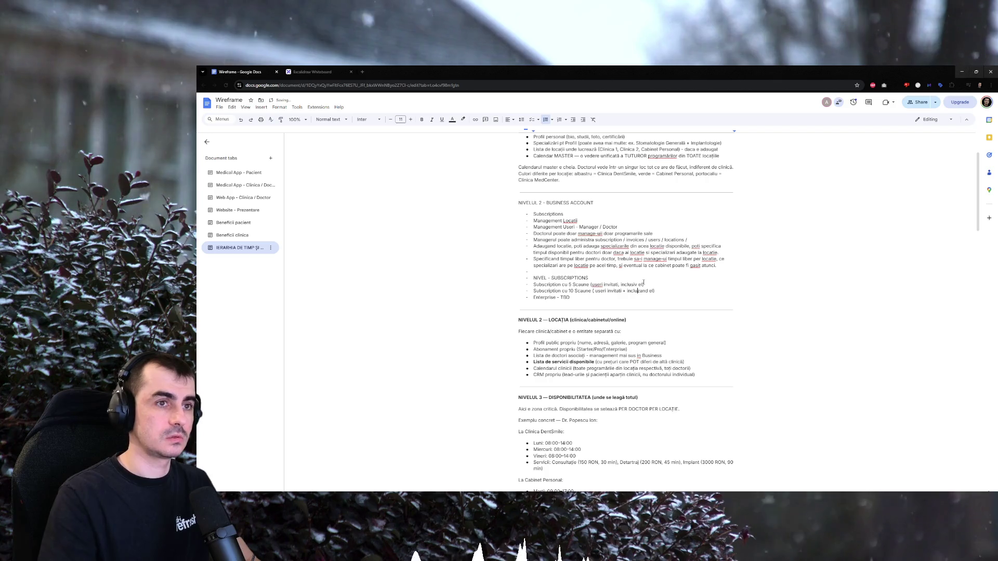
pyautogui.press('Down')
pyautogui.hotkey('shift', 'End')
pyautogui.press('BackSpace')
pyautogui.write(', inclu')
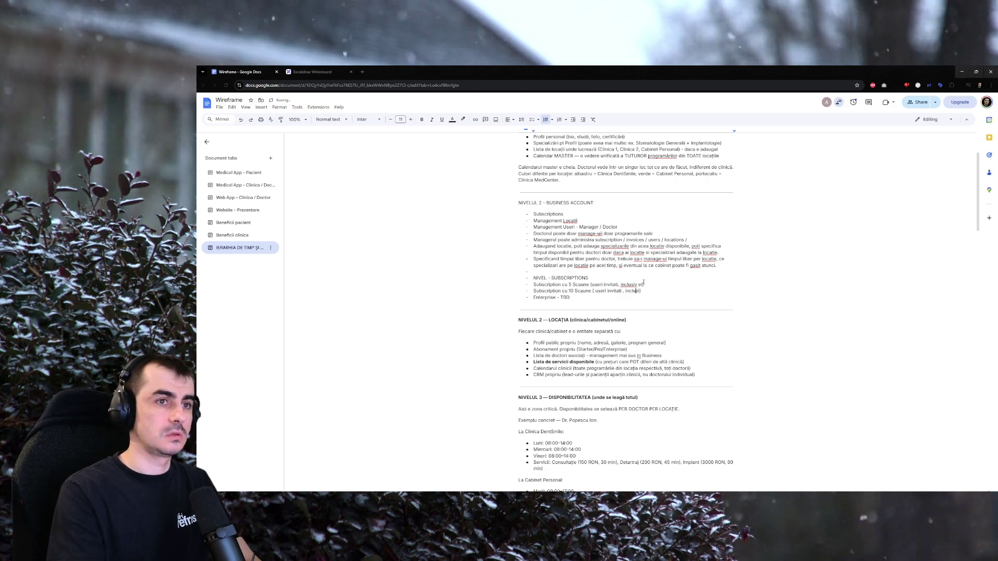
pyautogui.write('l')
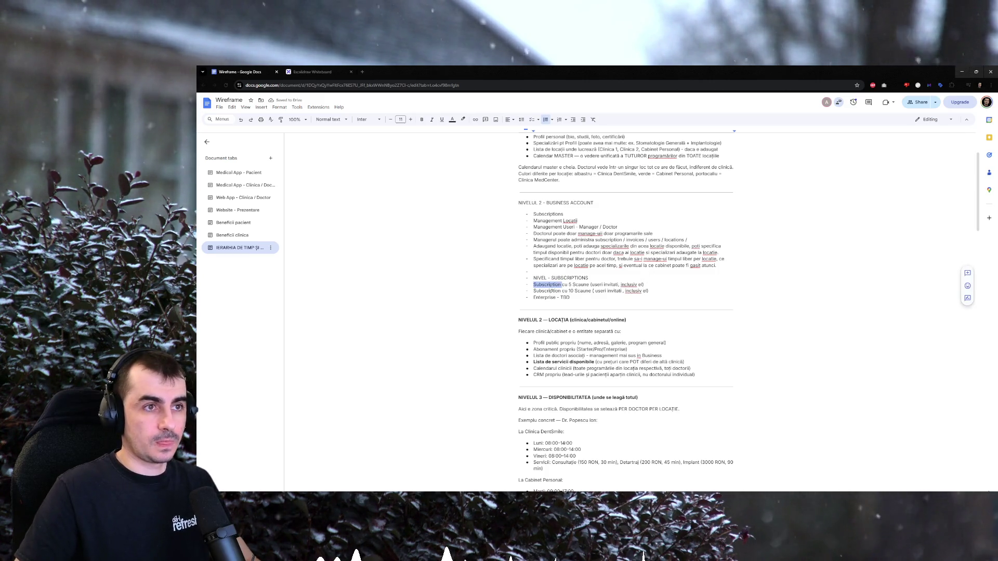
pyautogui.write('Cabinet')
# Delete the Abonament propriu (Starter/Pro/Enterprise) bullet under Nivelul 2.
pyautogui.doubleClick(546, 291)
pyautogui.write('Clinica')
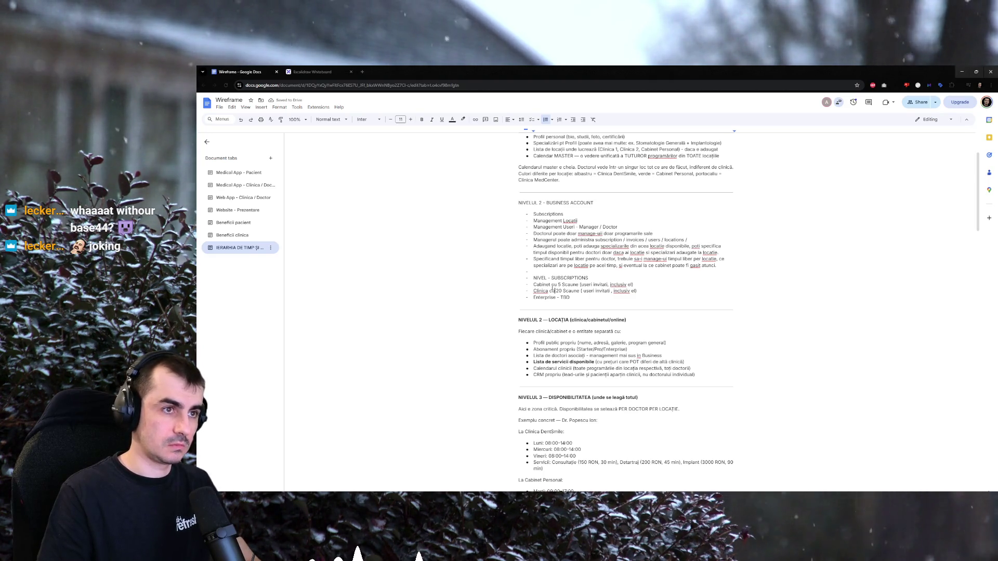
pyautogui.write('Solo')
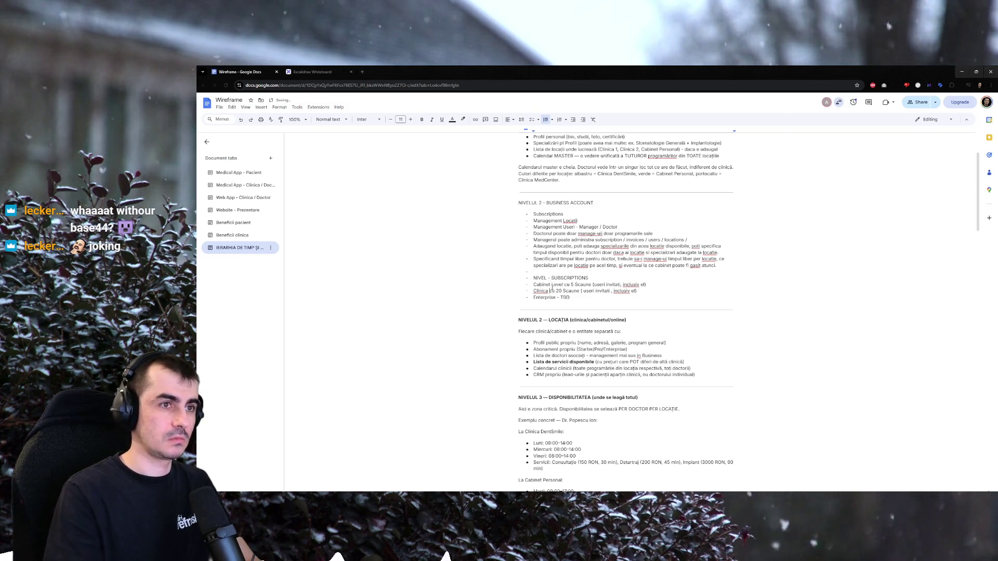
pyautogui.click(549, 291)
pyautogui.write('Level')
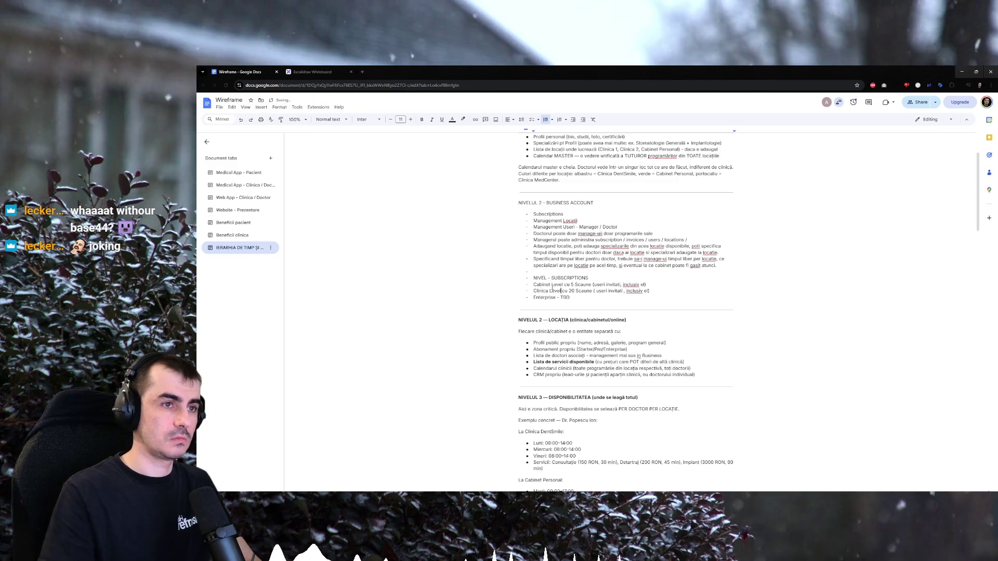
pyautogui.press('End')
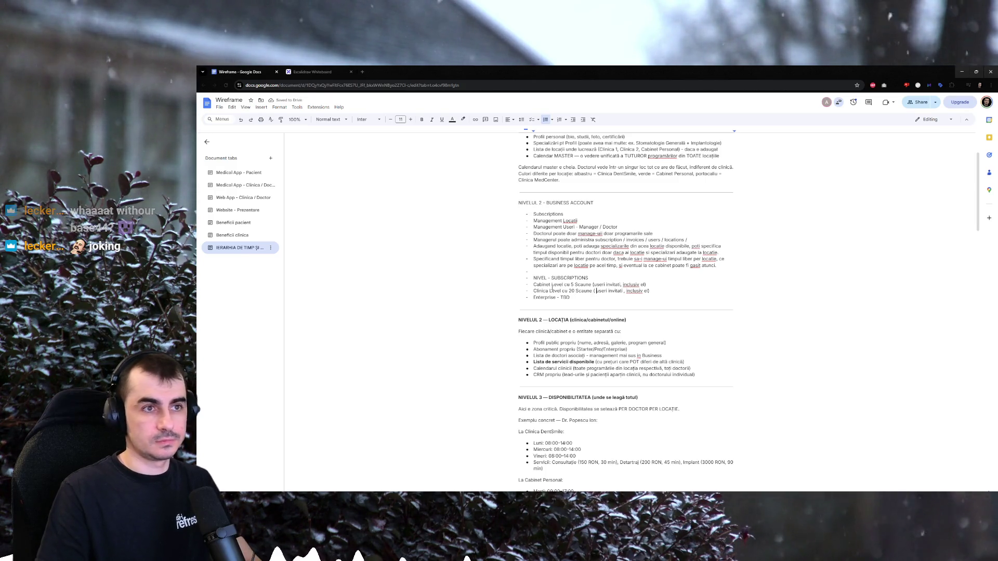
pyautogui.press('Up')
pyautogui.press('Up')
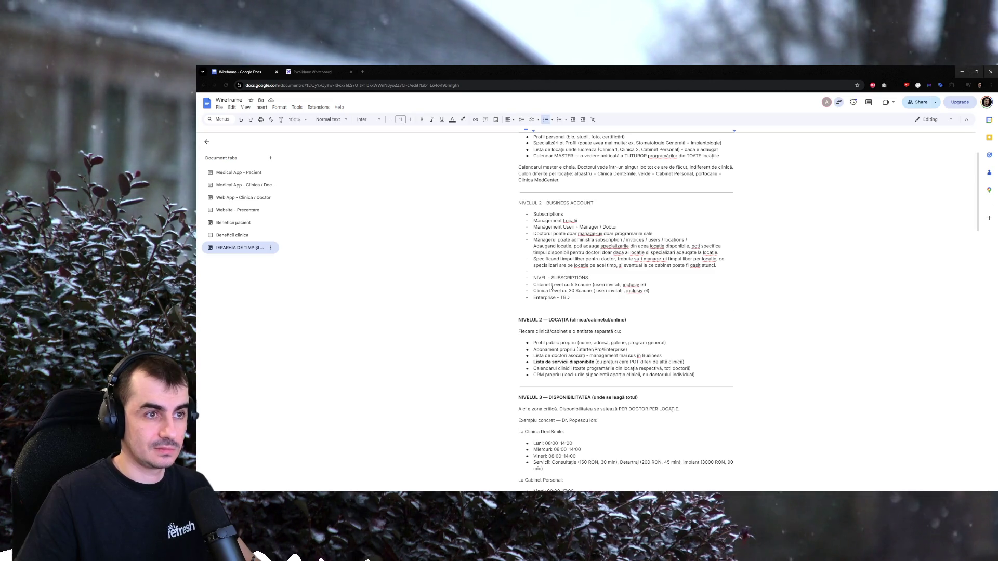
pyautogui.hotkey('shift', 'Up')
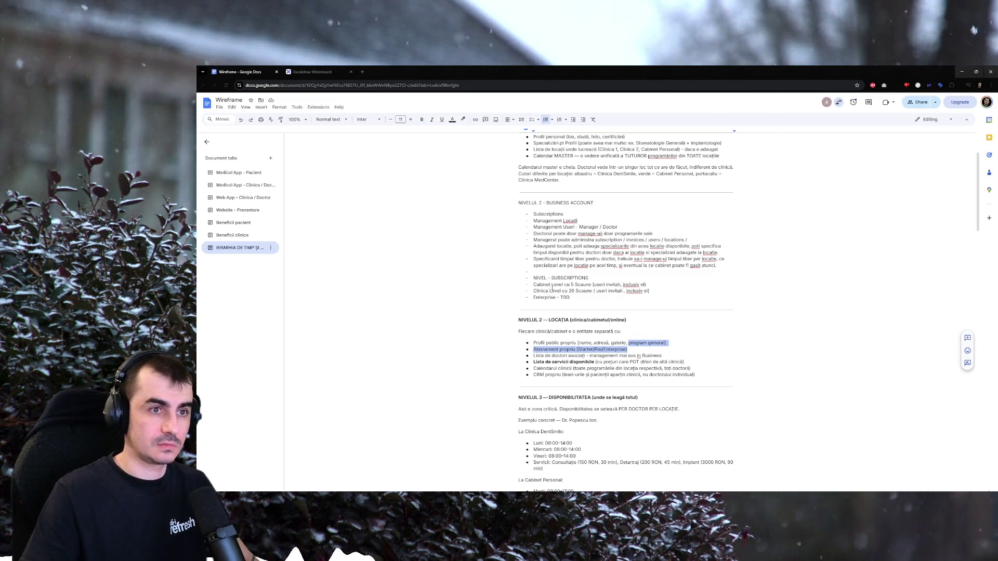
pyautogui.press('BackSpace')
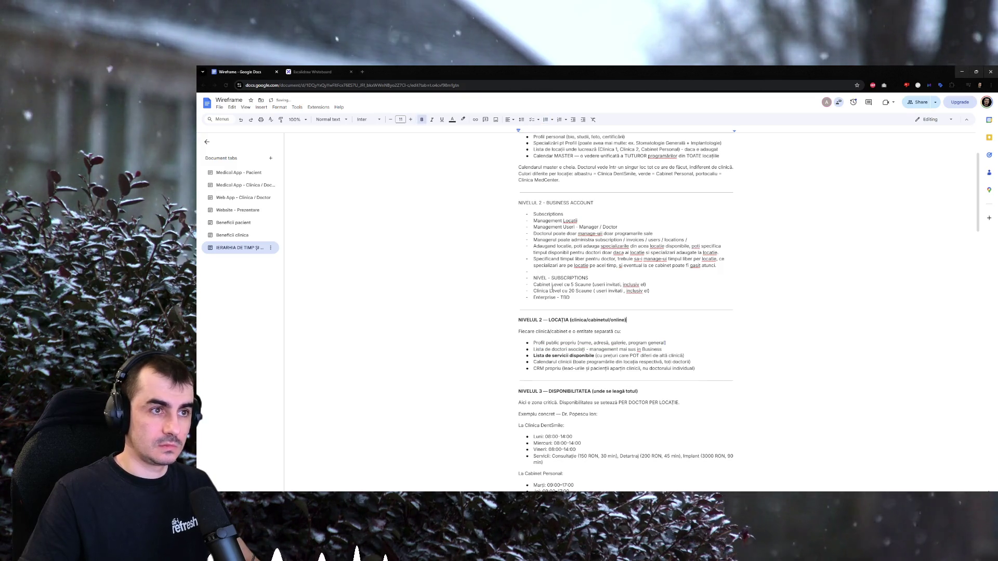
# Rename the tiers to Starter cu 5 Scaune and Pro cu 20 Scaune, removing leftover Cabinet/Clinica Level text.
pyautogui.doubleClick(544, 284)
pyautogui.write('Starteri')
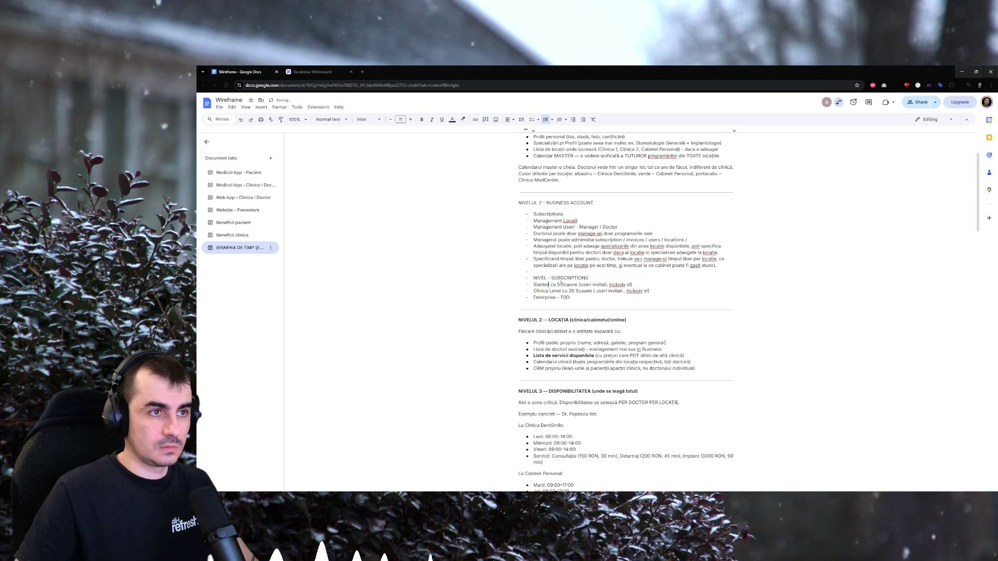
pyautogui.write('Abonament propriu (Starter/Pro/Enterprise)')
pyautogui.hotkey('ctrl', 'z')
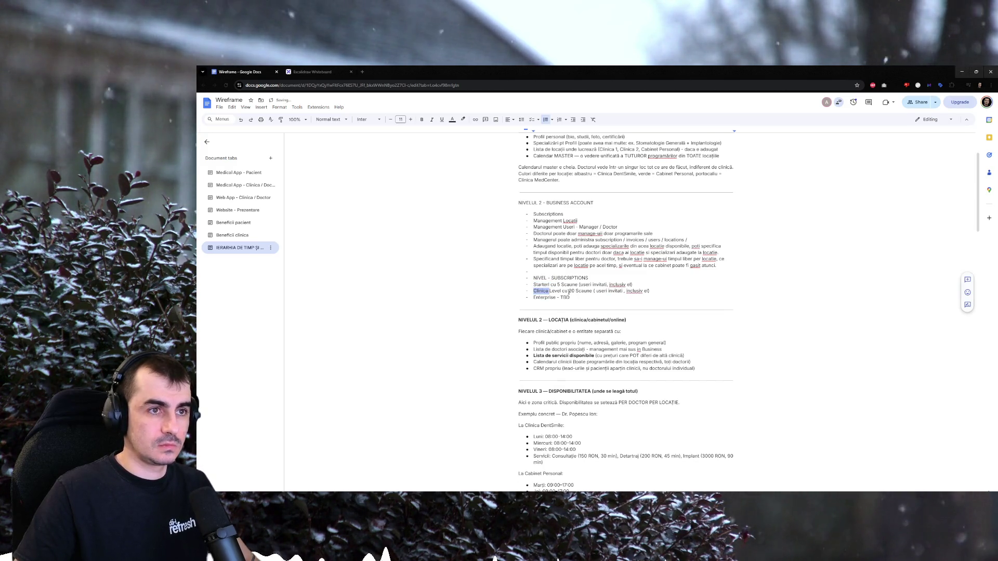
pyautogui.click(630, 291)
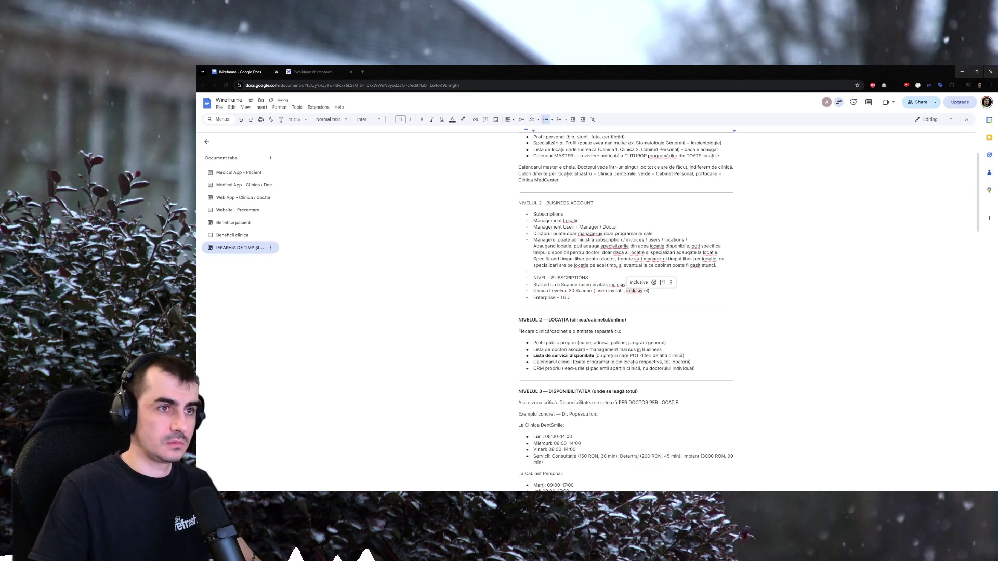
pyautogui.moveTo(533, 291); pyautogui.dragTo(561, 291)
pyautogui.write('Pro')
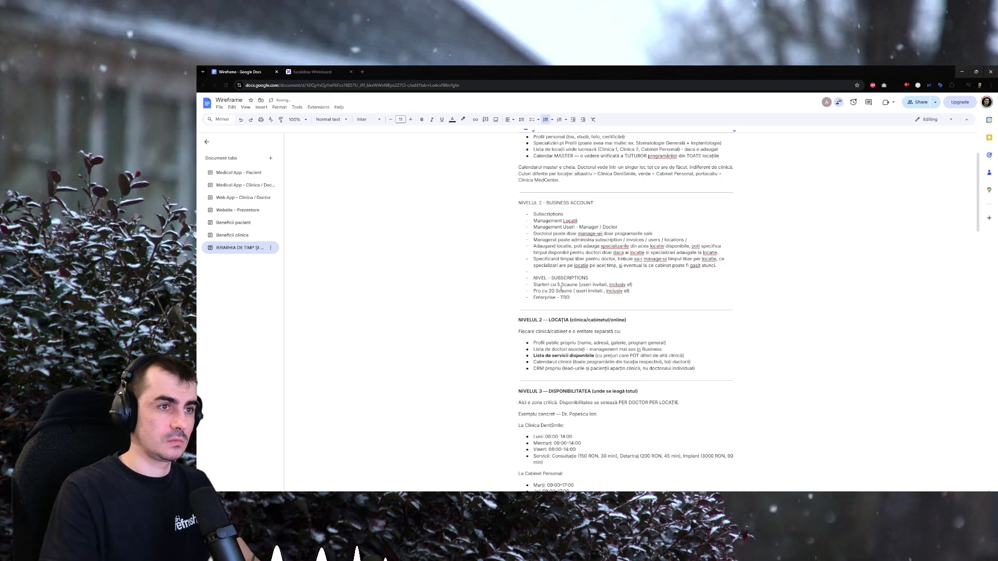
pyautogui.moveTo(534, 285); pyautogui.dragTo(549, 285)
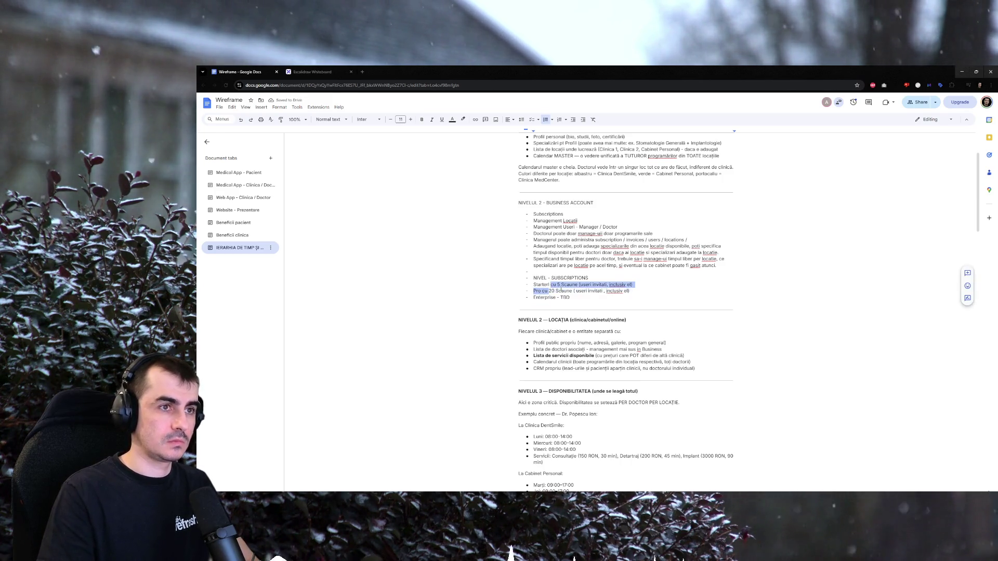
pyautogui.press('BackSpace')
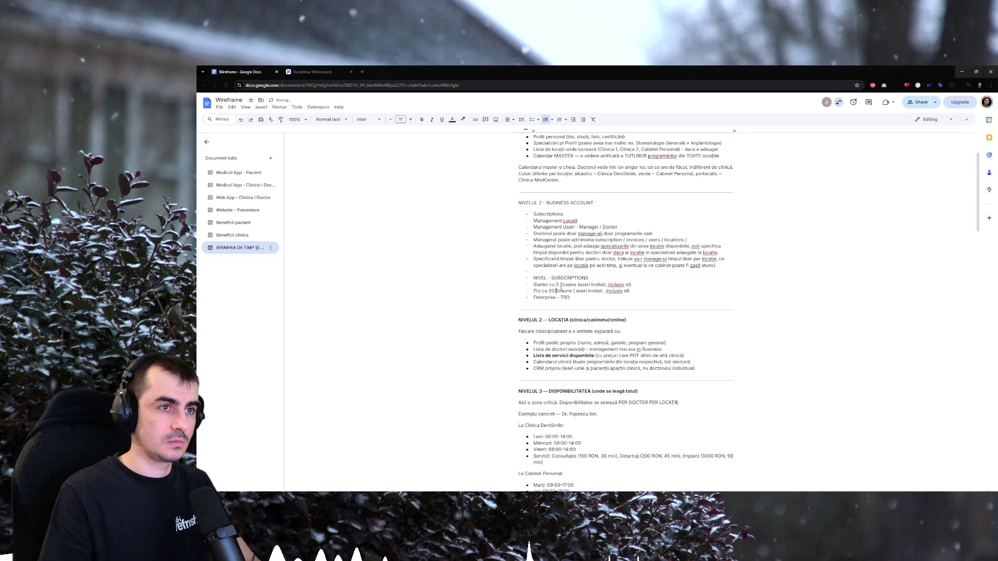
pyautogui.write('- customiz')
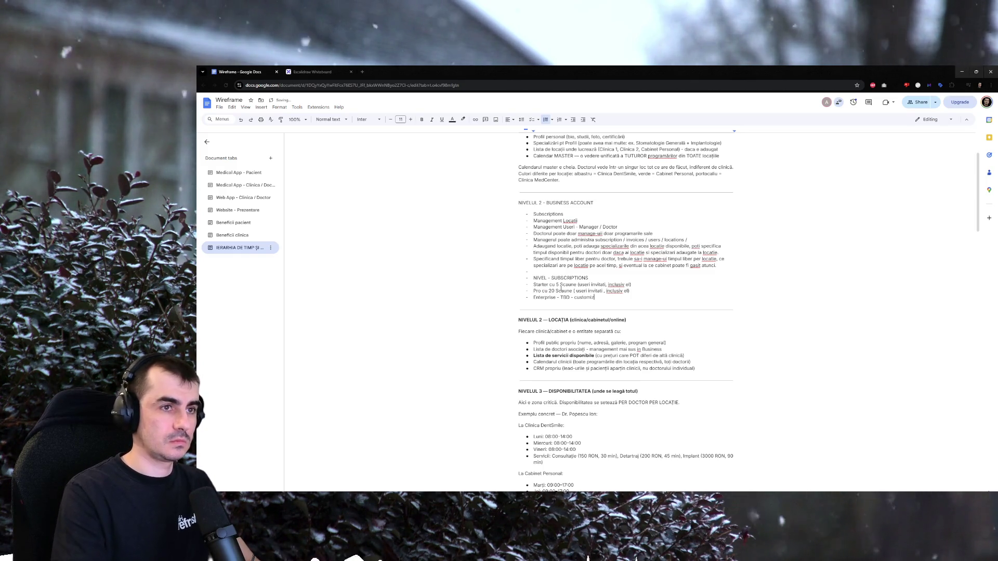
pyautogui.write('able')
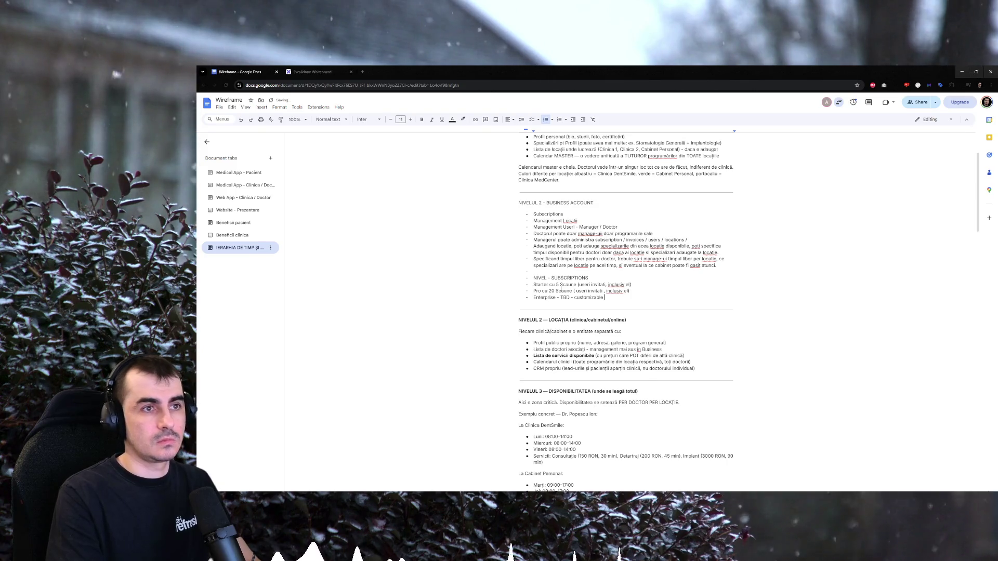
pyautogui.write('icing')
pyautogui.write(' custo')
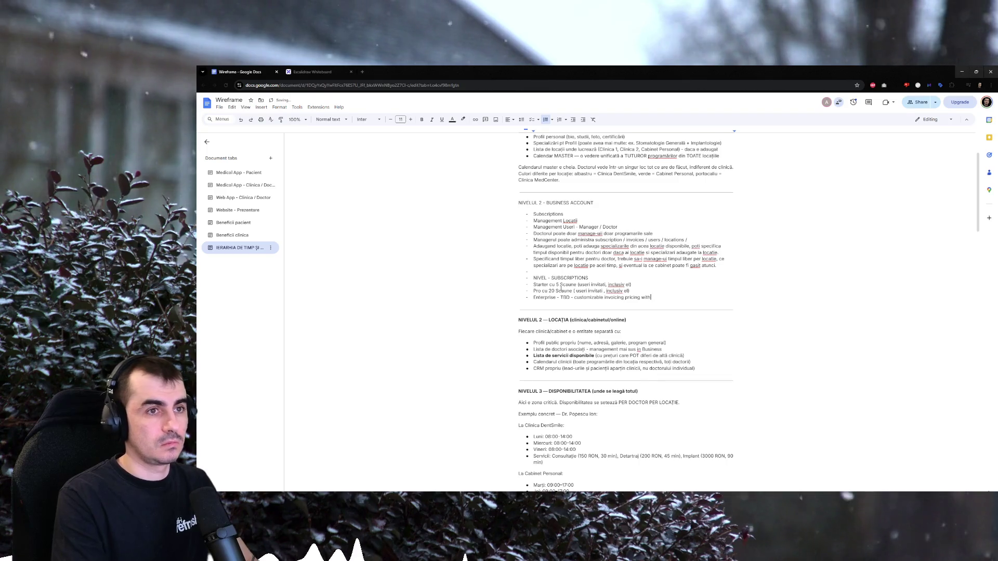
pyautogui.write('limits')
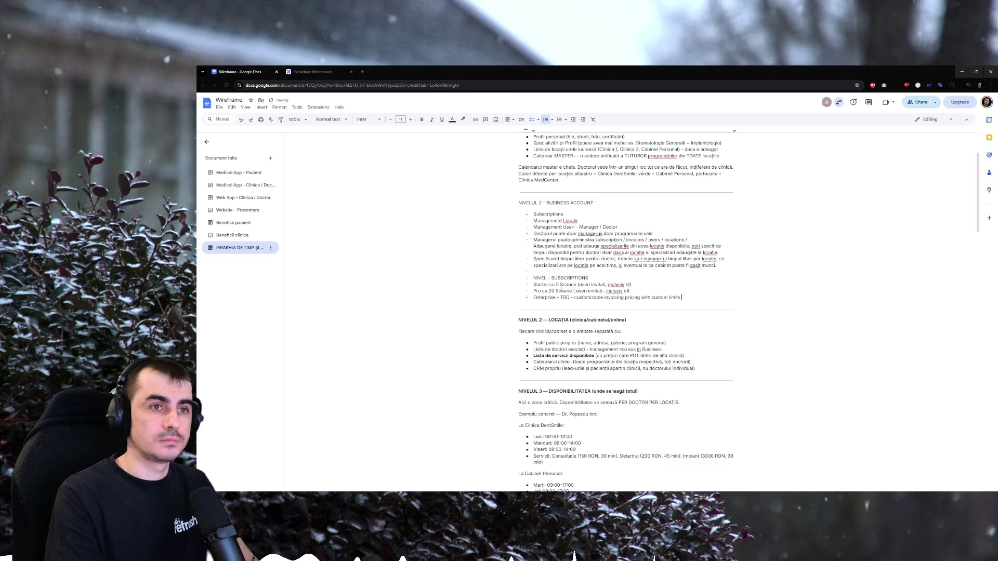
pyautogui.write(' d by a')
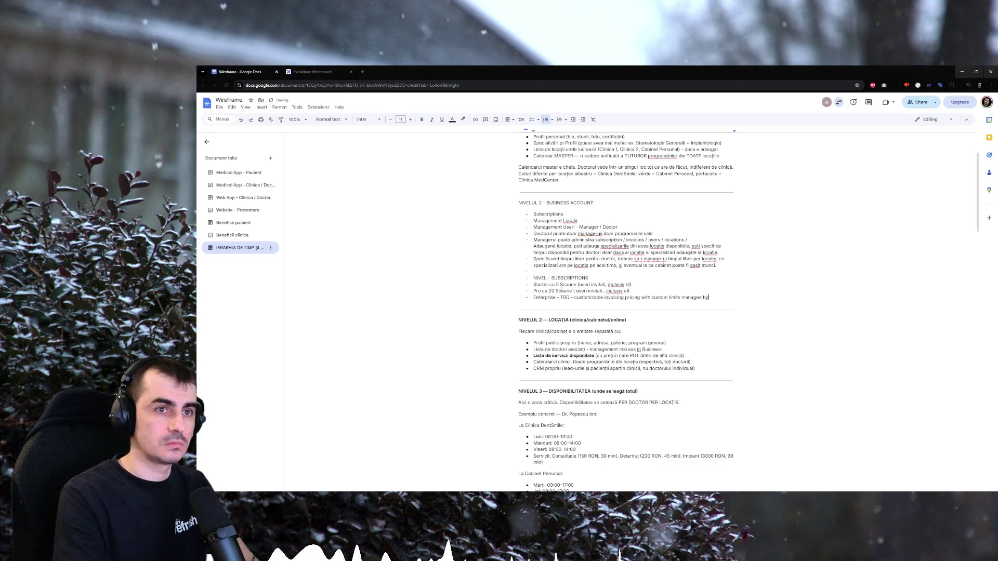
# Extend 'Enterprise - TBD' with customizable invoicing pricing and custom limits managed by platform admins.
pyautogui.press('BackSpace')
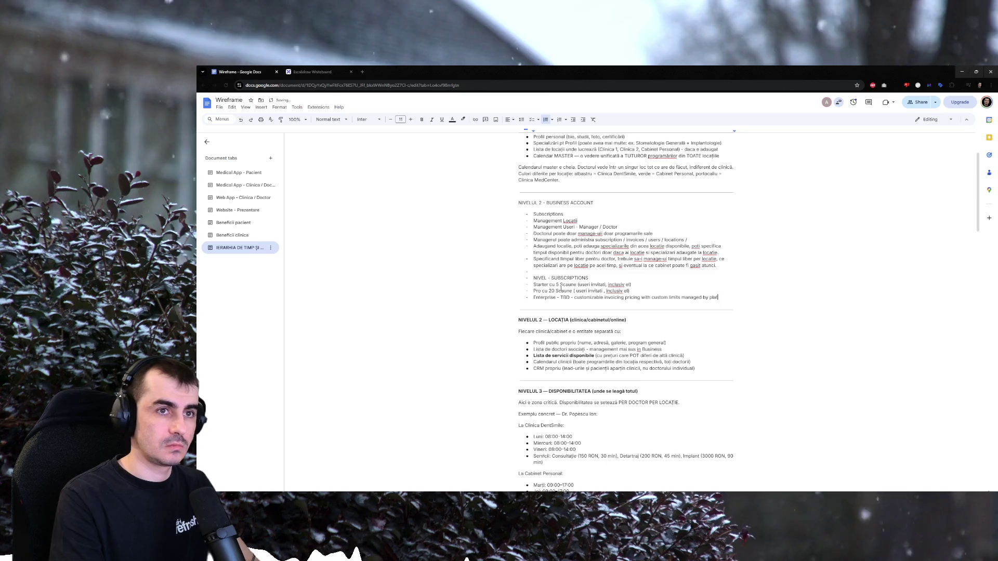
pyautogui.write('platform admins')
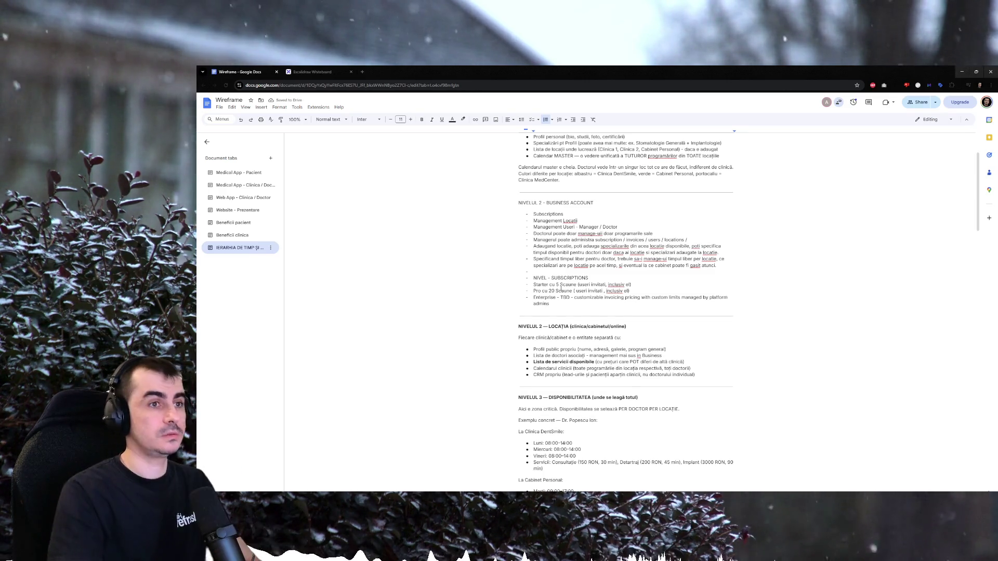
# Add an 'All those limits' bullet ending with custom subscriptions in users' dashboard, with or without payment.
pyautogui.press('Return')
pyautogui.write('All those limits')
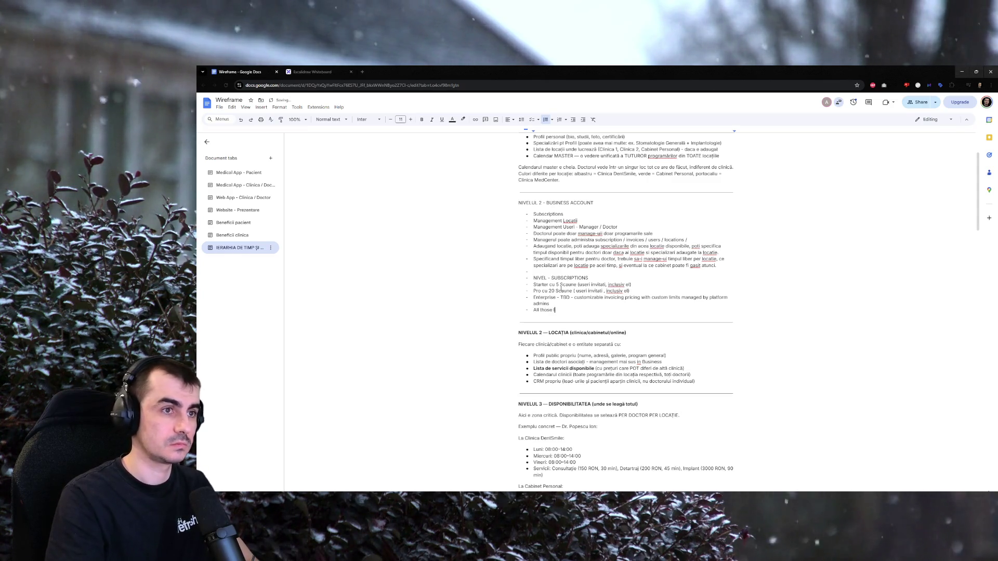
pyautogui.write(' should be')
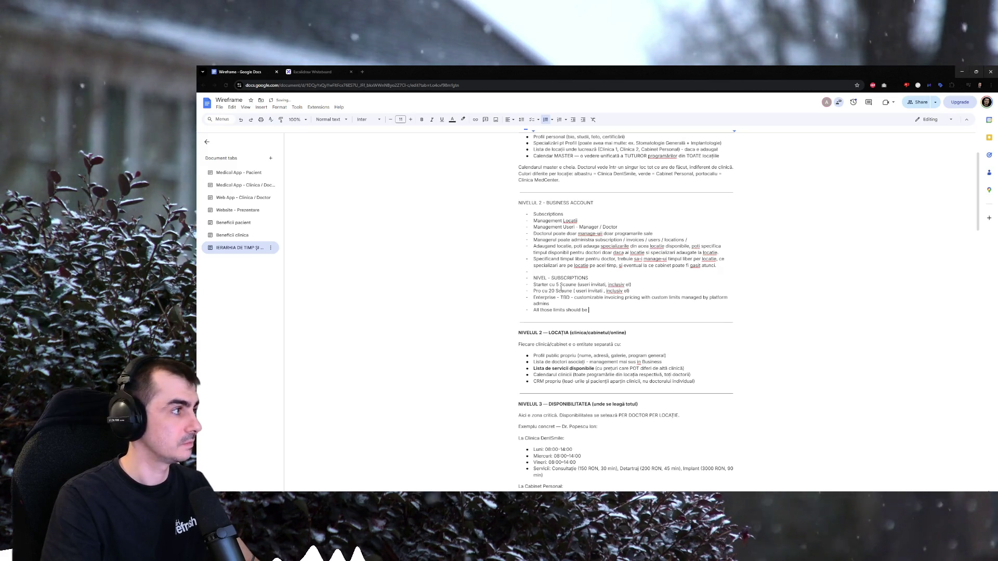
pyautogui.write(' customizab')
pyautogui.write('le for each client')
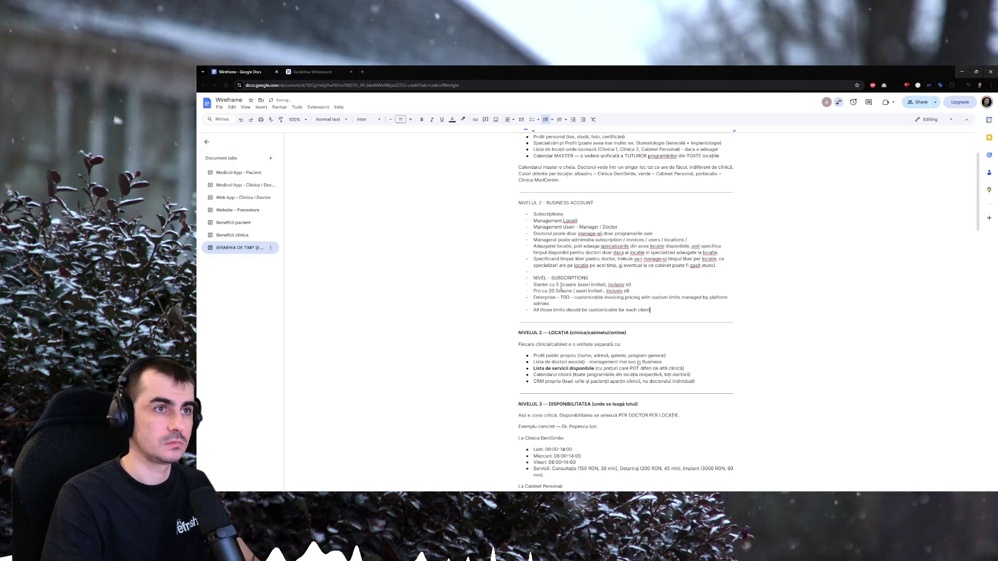
pyautogui.hotkey('ctrl', 'shift', 'Left')
pyautogui.hotkey('ctrl', 'shift', 'Left')
pyautogui.write('tru')
pyautogui.press('BackSpace')
pyautogui.press('BackSpace')
pyautogui.press('BackSpace')
pyautogui.write('business account')
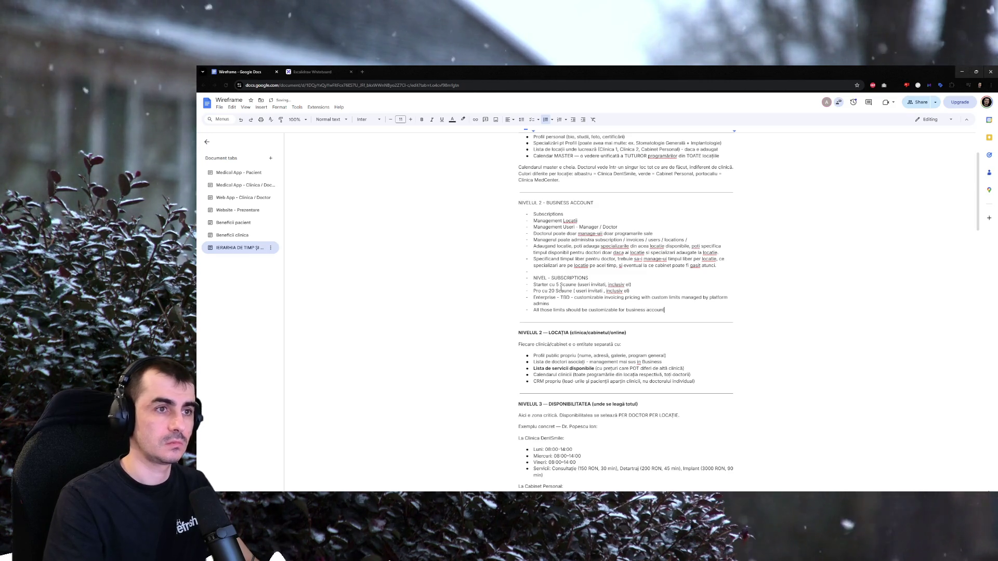
pyautogui.write(', inclusiv')
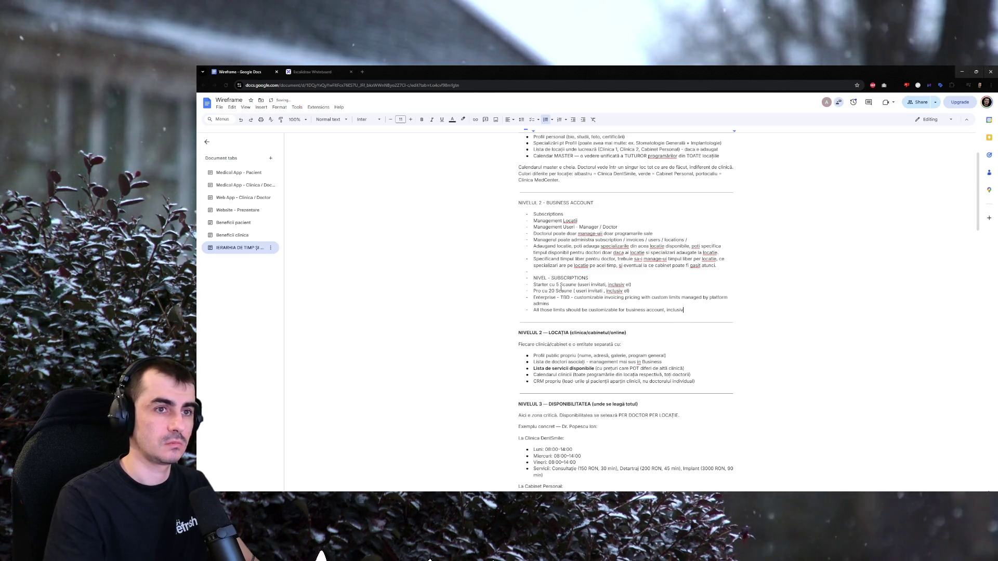
pyautogui.write(' including')
pyautogui.write('voicing, eventually')
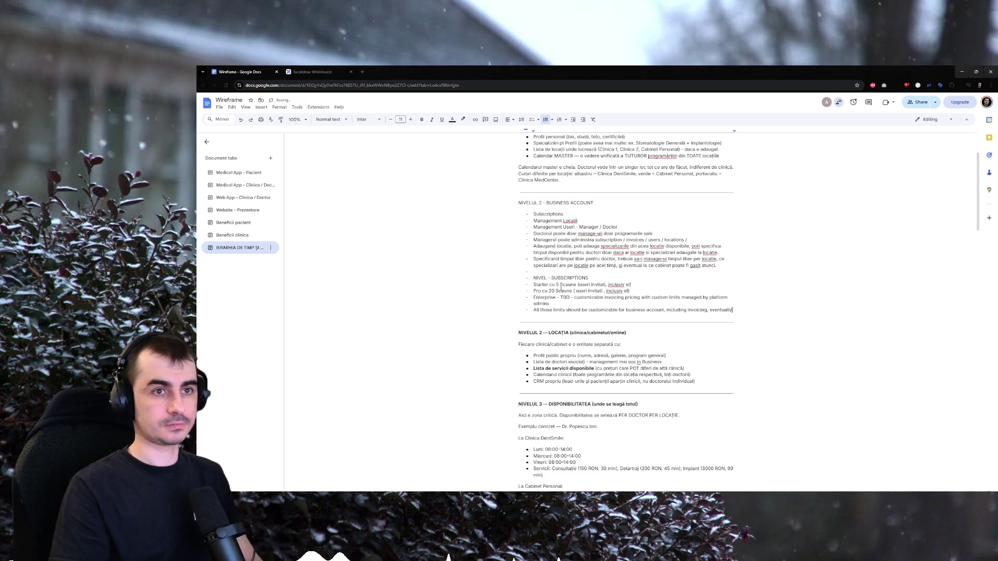
pyautogui.write('a a')
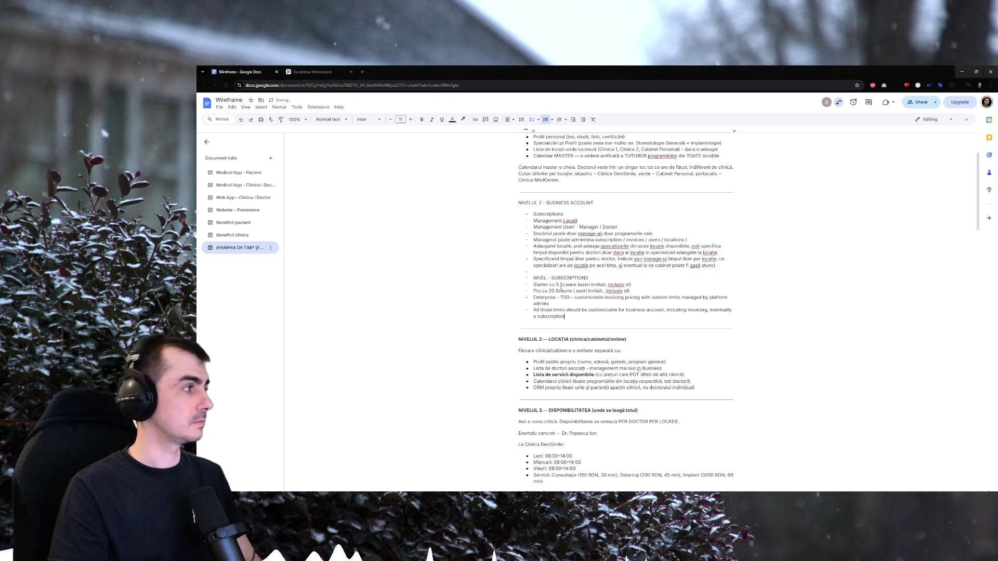
pyautogui.hotkey('ctrl', 'BackSpace')
pyautogui.write('a')
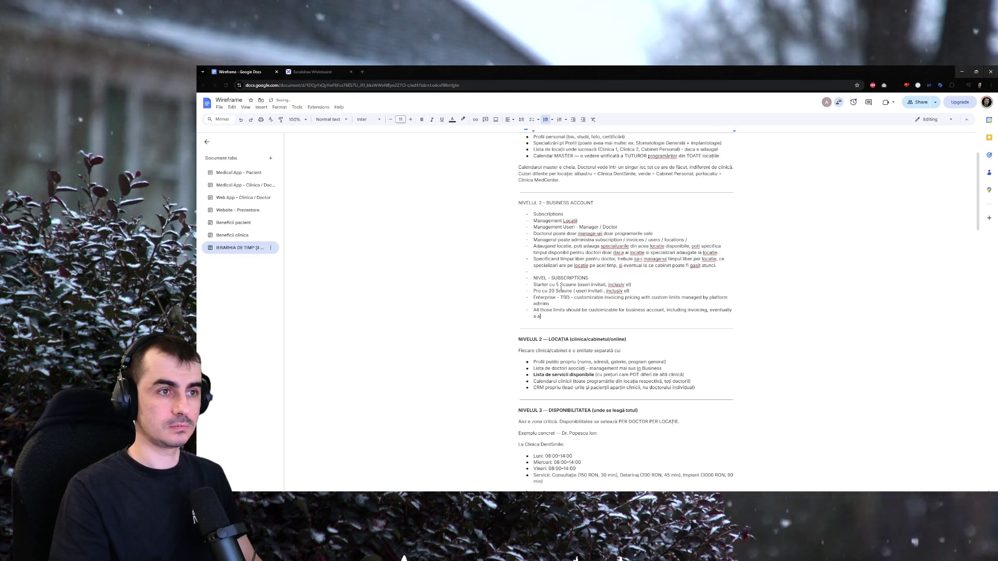
pyautogui.press('BackSpace')
pyautogui.press('BackSpace')
pyautogui.press('BackSpace')
pyautogui.write('custom subscript')
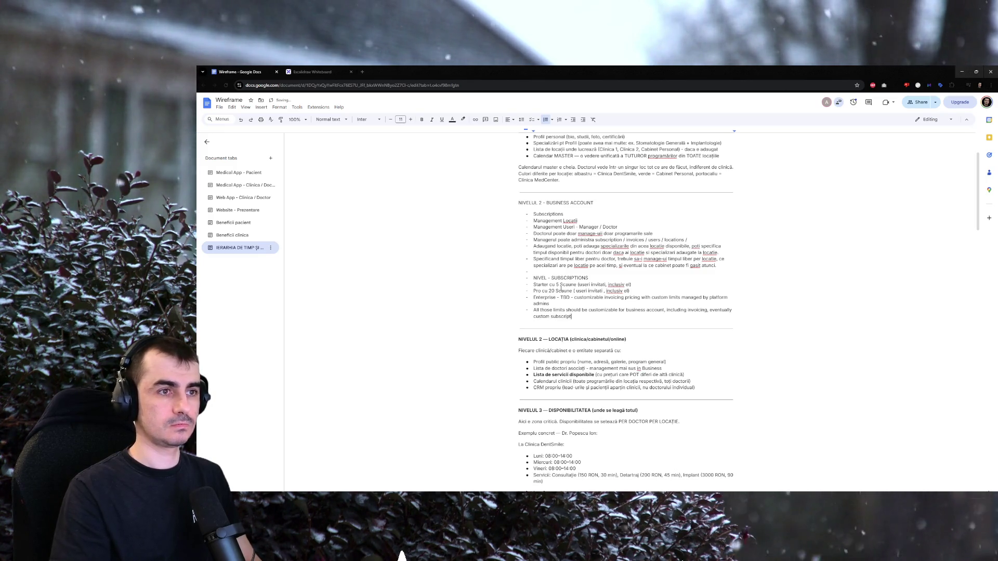
pyautogui.write('ions for dedicated users')
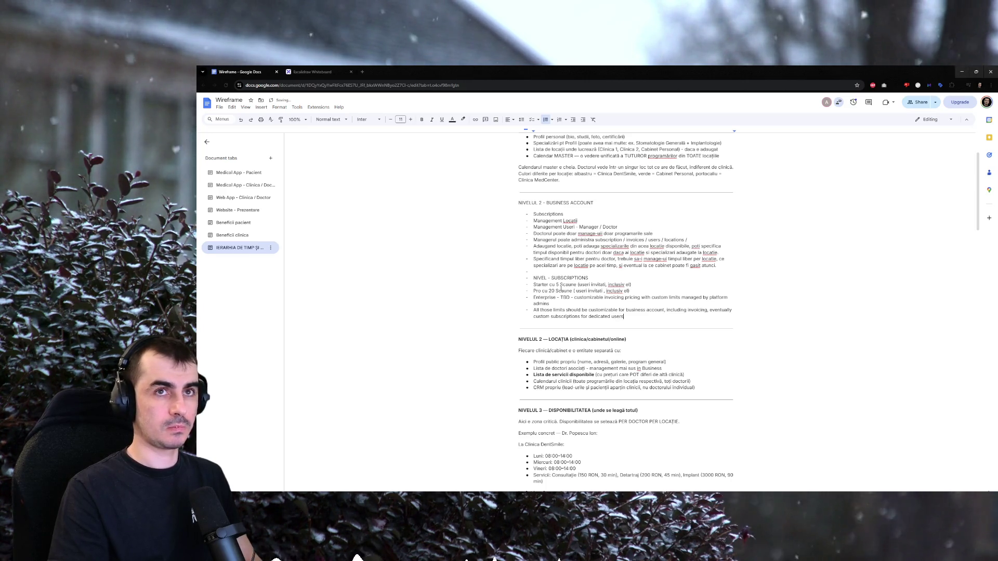
pyautogui.write('  that')
pyautogui.write('e a')
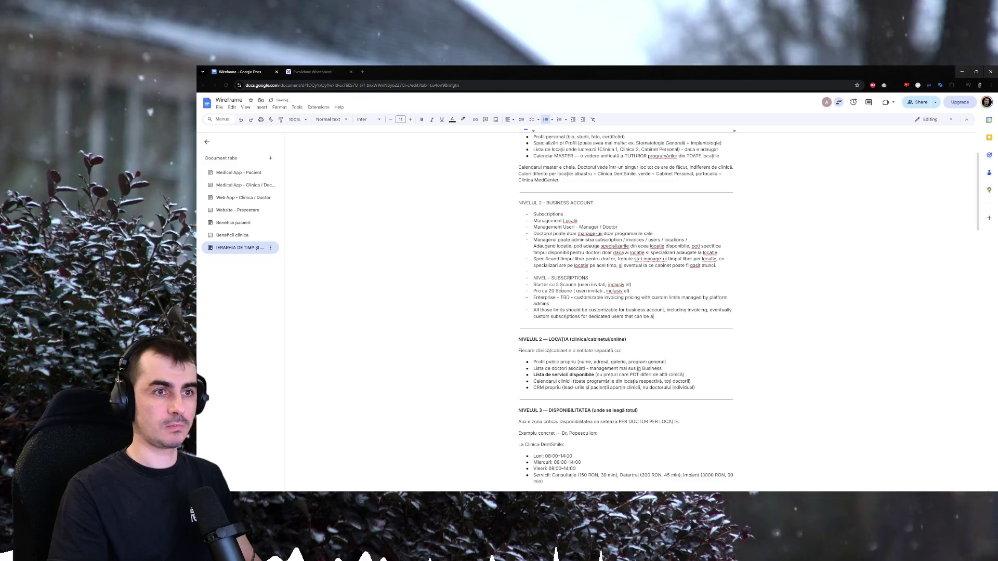
pyautogui.write('vale (')
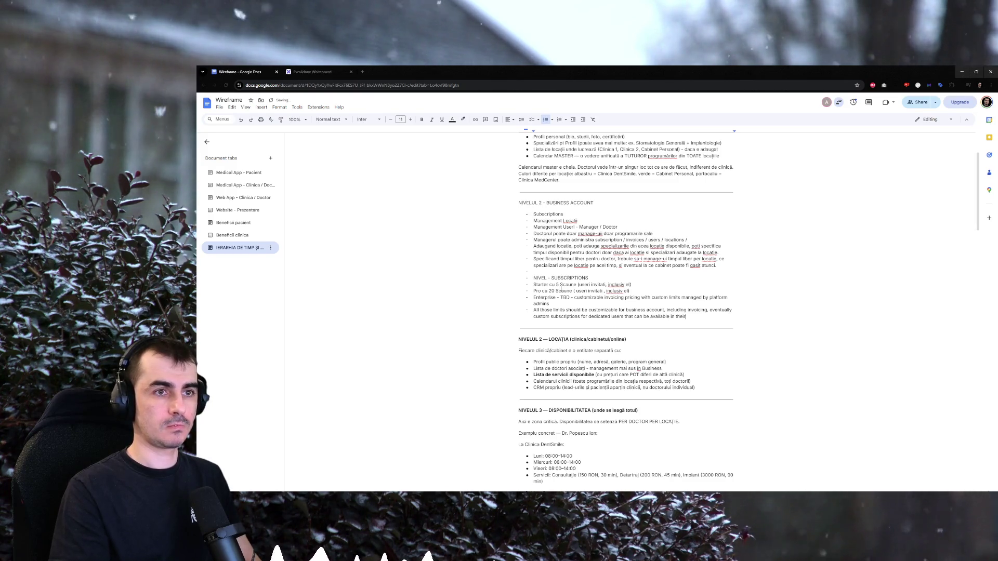
pyautogui.write('dashboard')
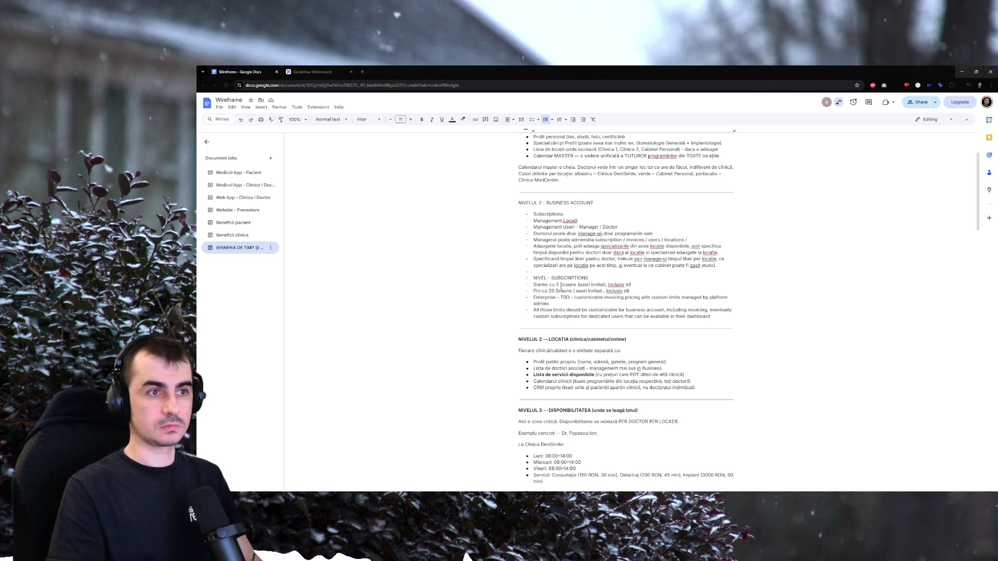
pyautogui.write(', with or without payin')
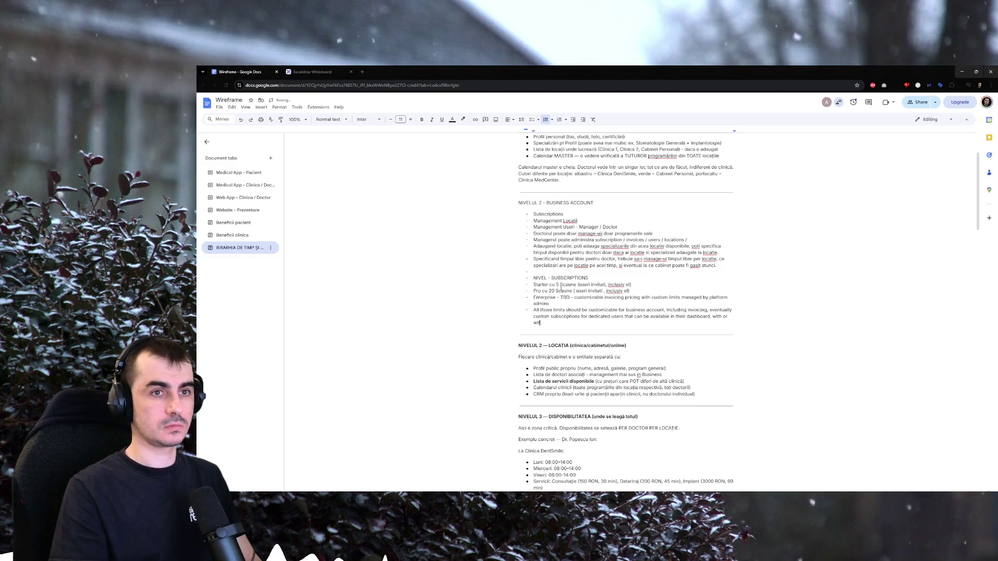
pyautogui.write('g')
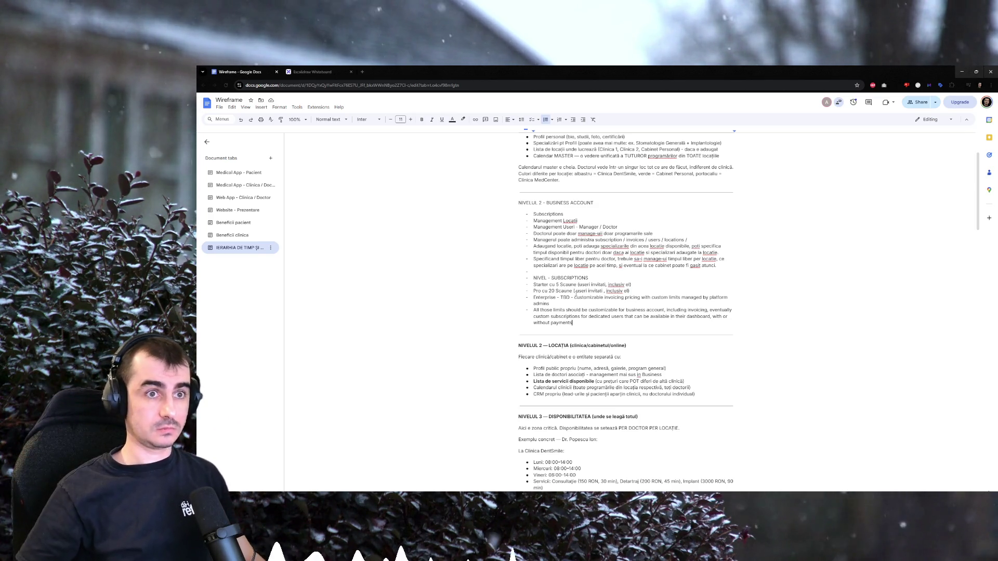
# Replace the 'All those limits' bullet with Enterprise personal invoicing, paid separately, per-client customizable limits.
pyautogui.tripleClick(567, 314)
pyautogui.press('BackSpace')
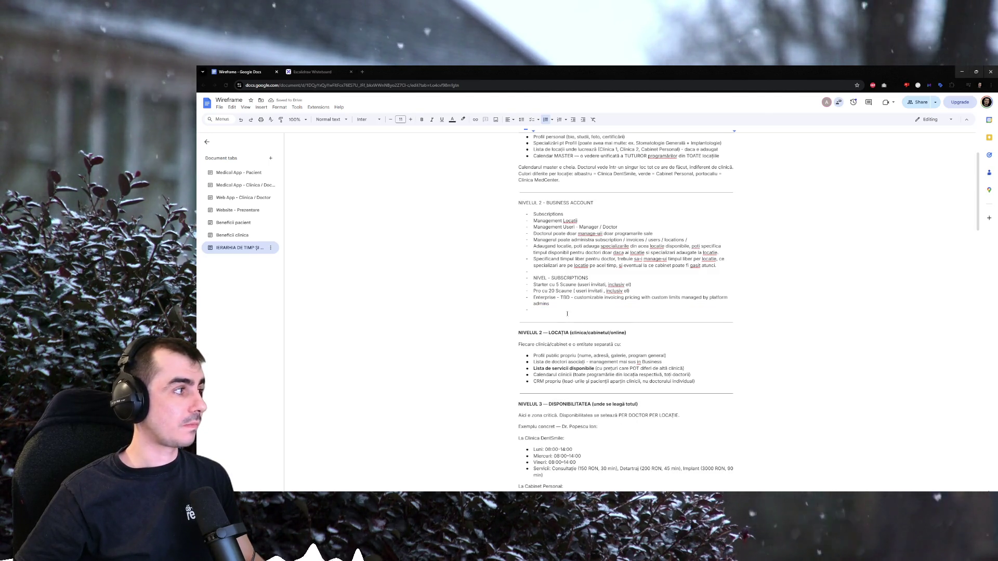
pyautogui.write('Enter')
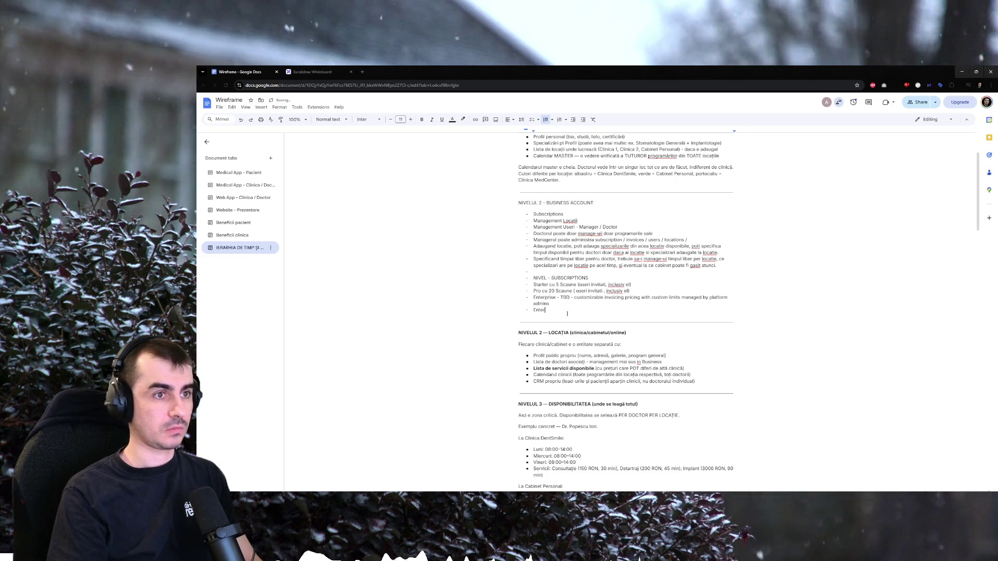
pyautogui.write('prise is based')
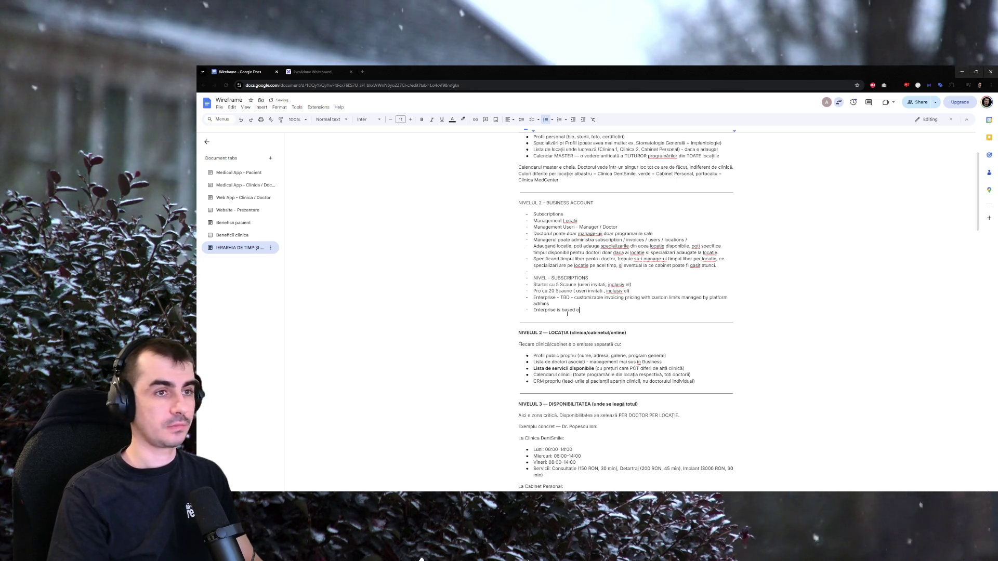
pyautogui.write('oicing')
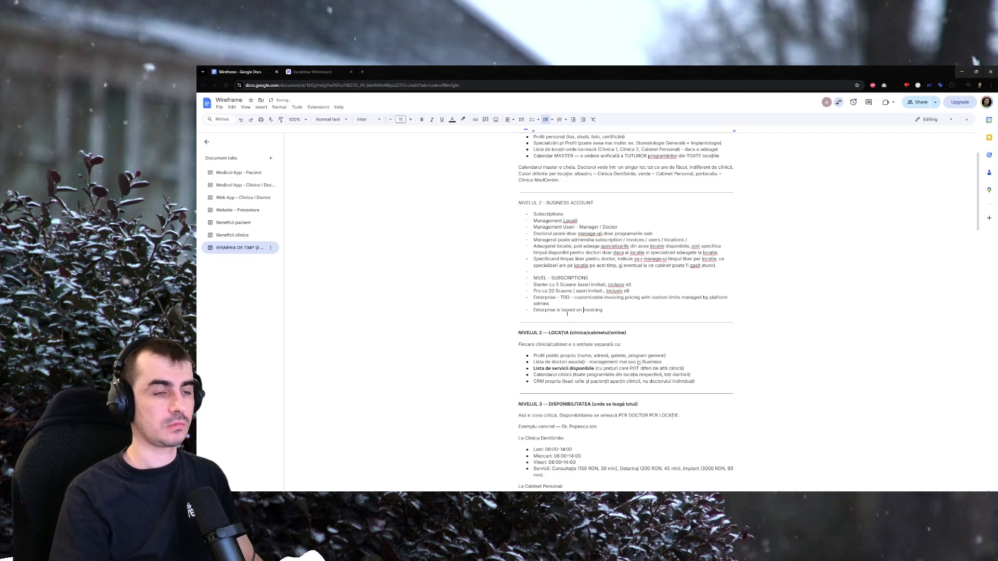
pyautogui.write('personal ')
pyautogui.write(', paid separatel')
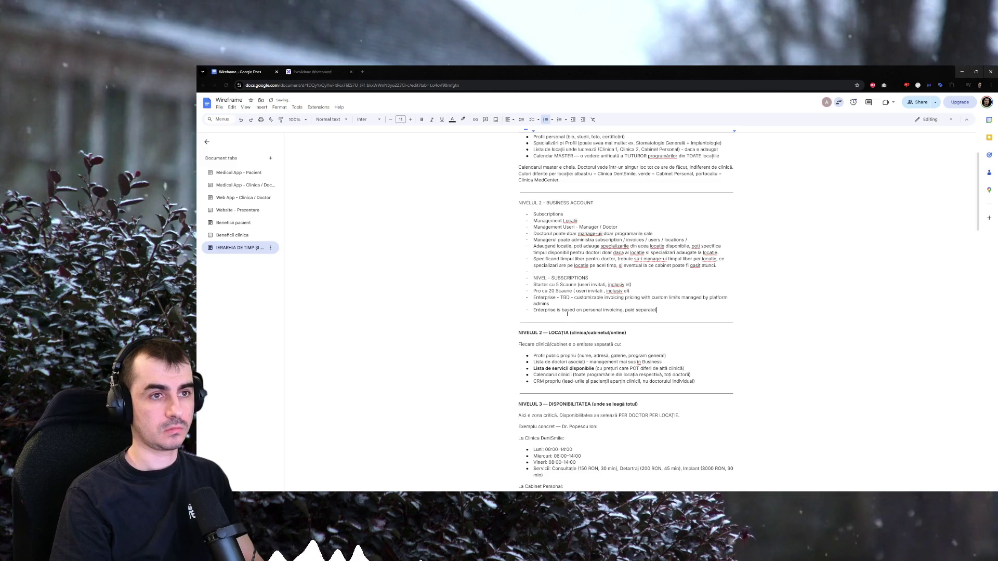
pyautogui.write('.')
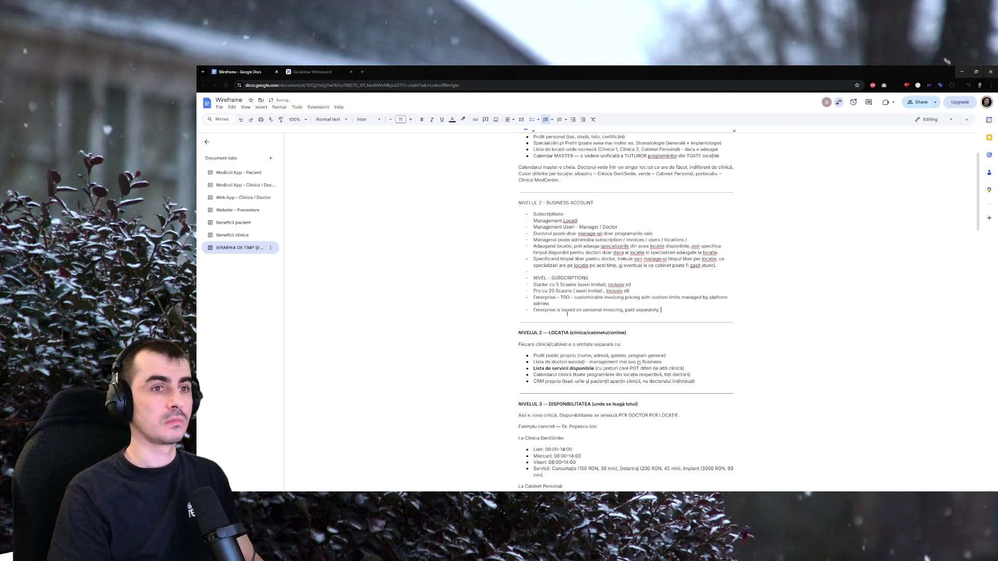
pyautogui.write('the likmit ')
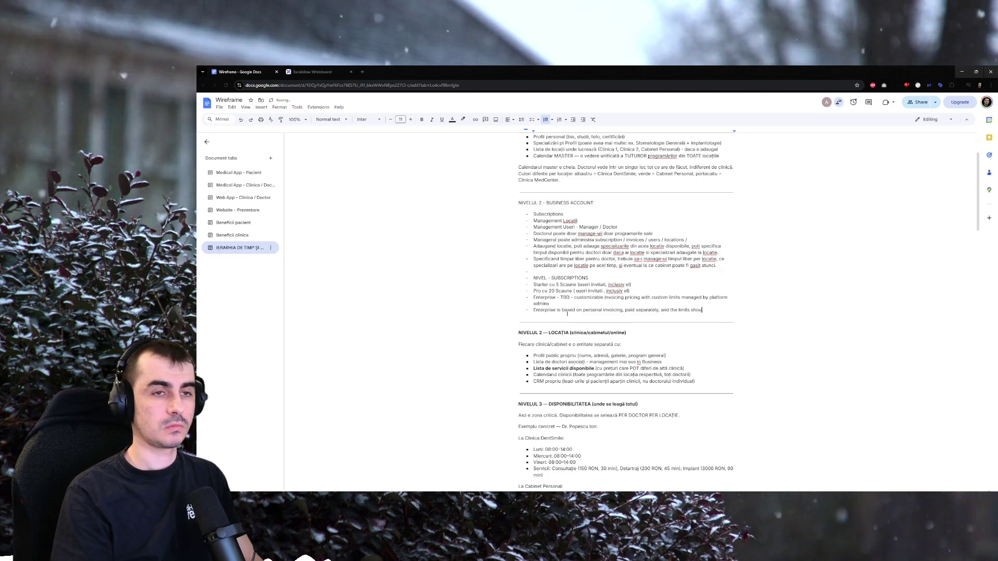
pyautogui.write('customizable f')
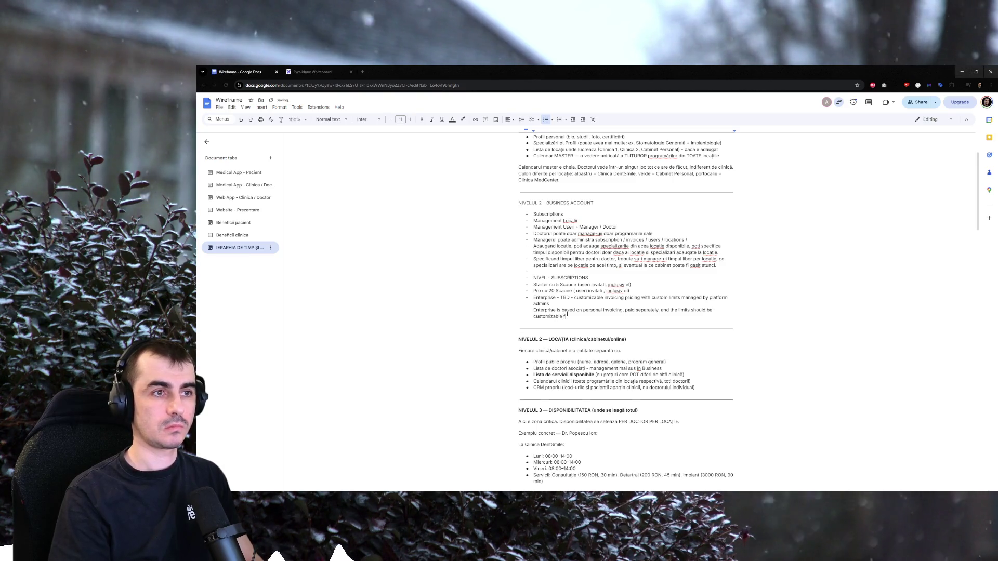
pyautogui.write('or each clie')
pyautogui.write('nt in part')
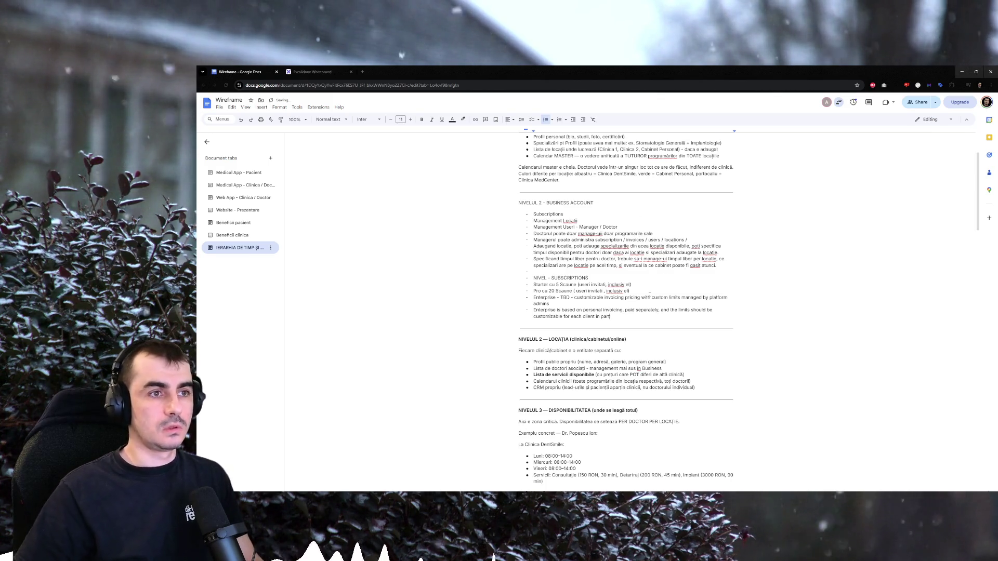
pyautogui.scroll(2, 639, 216)
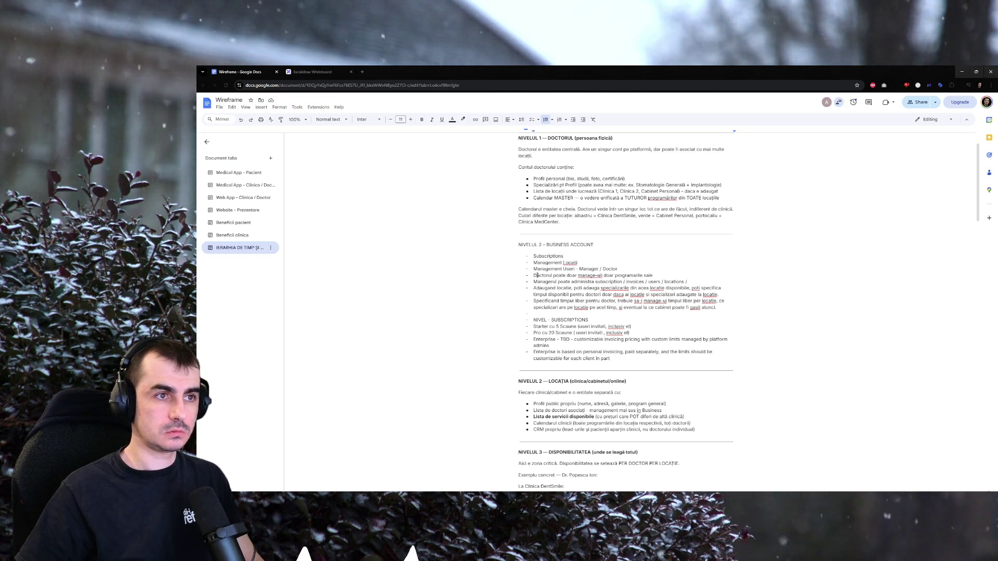
# Start a new NIVELUL 1 bullet after the Calendar MASTER bullet.
pyautogui.moveTo(534, 275); pyautogui.dragTo(662, 275)
pyautogui.click(661, 276)
pyautogui.scroll(2, 662, 275)
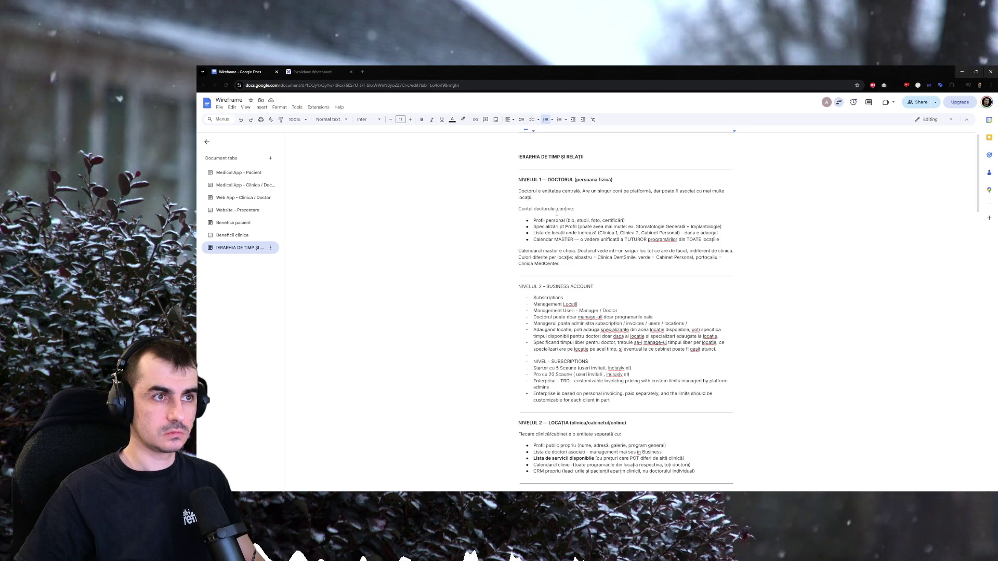
pyautogui.click(551, 198)
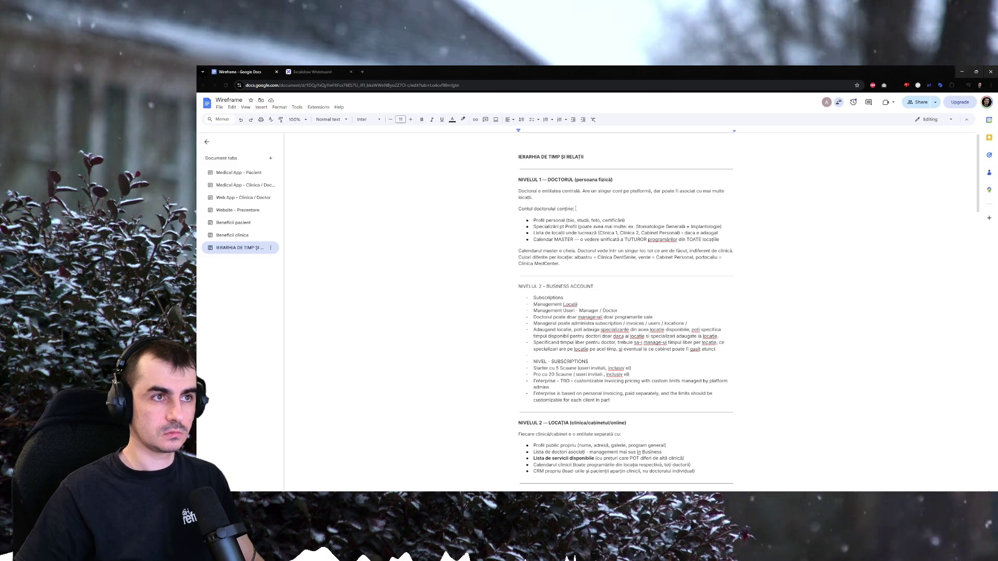
pyautogui.click(582, 206)
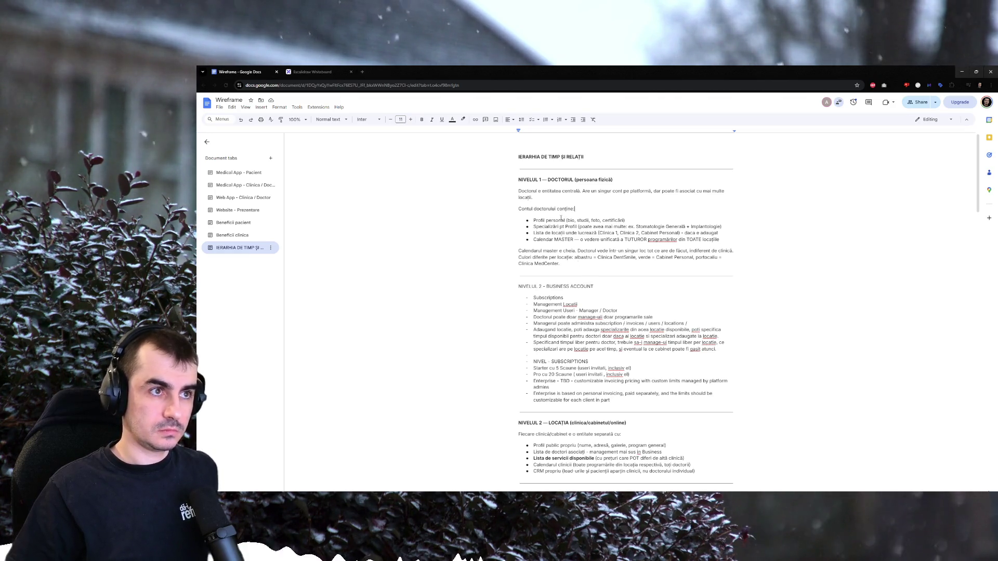
pyautogui.click(749, 240)
pyautogui.press('Return')
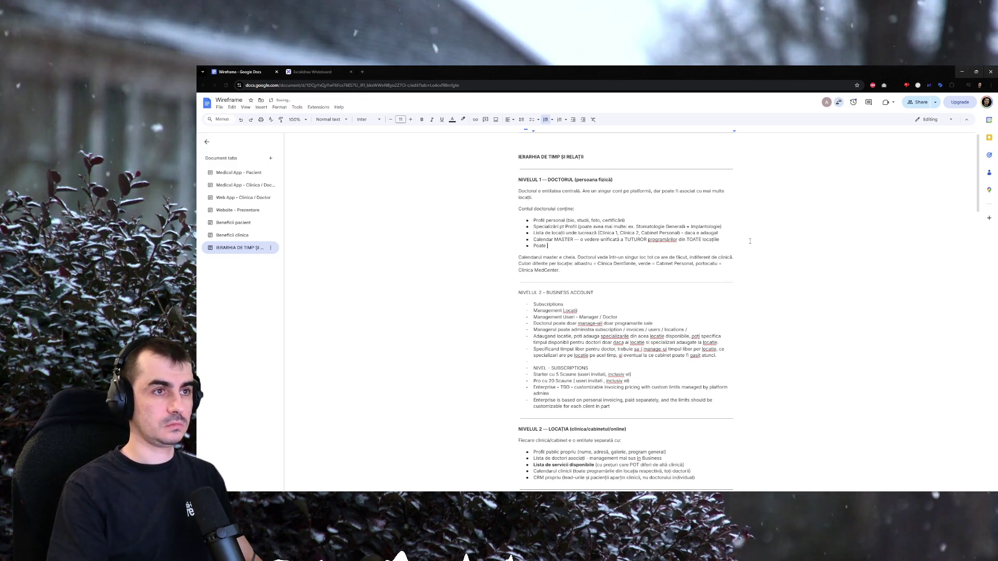
pyautogui.write('Poate vedea toate Specializarile')
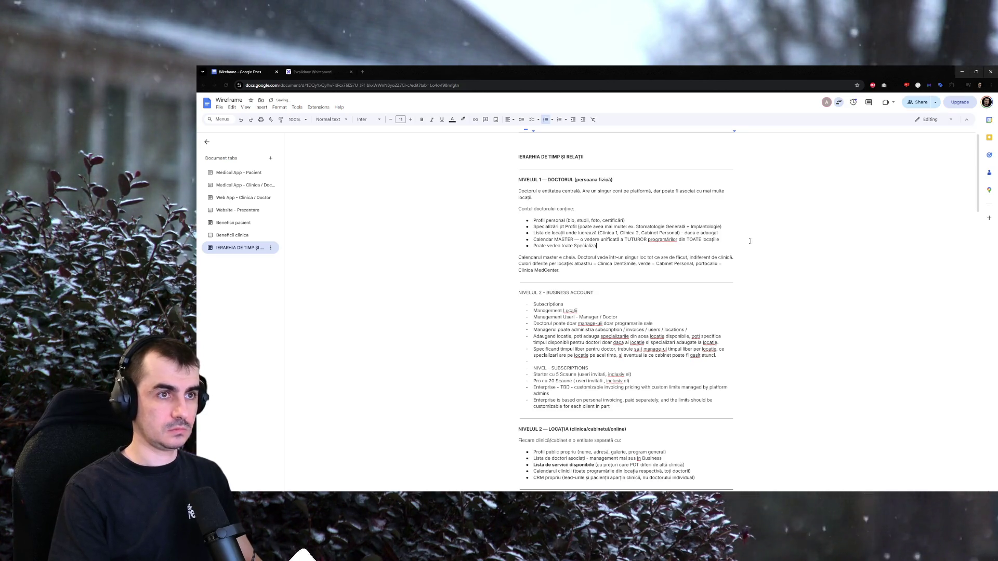
pyautogui.write('/Pro')
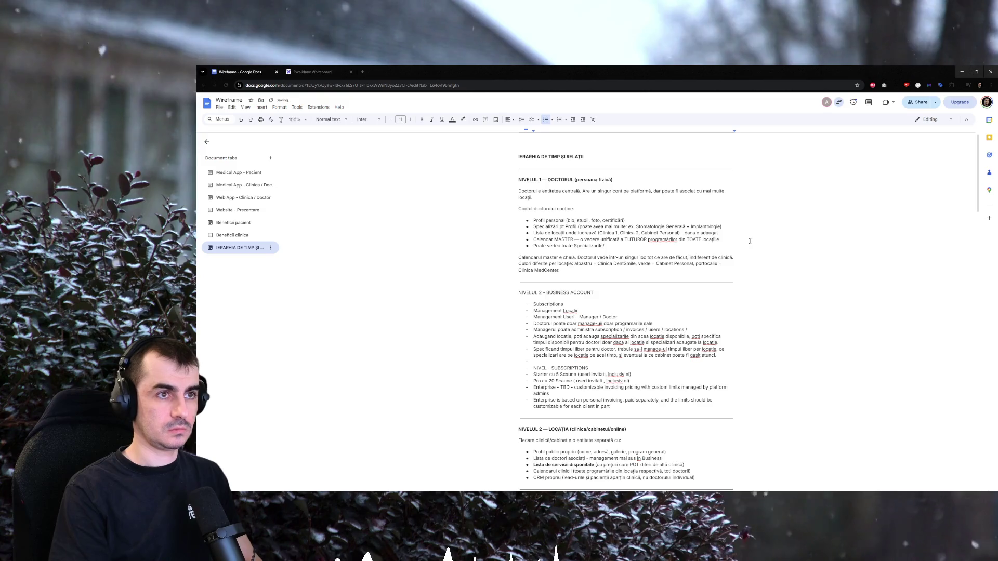
# Word it: doctor accesses these features/pages 'doar daca este invitat intr-un business account location'.
pyautogui.hotkey('ctrl', 'BackSpace')
pyautogui.hotkey('ctrl', 'BackSpace')
pyautogui.hotkey('ctrl', 'BackSpace')
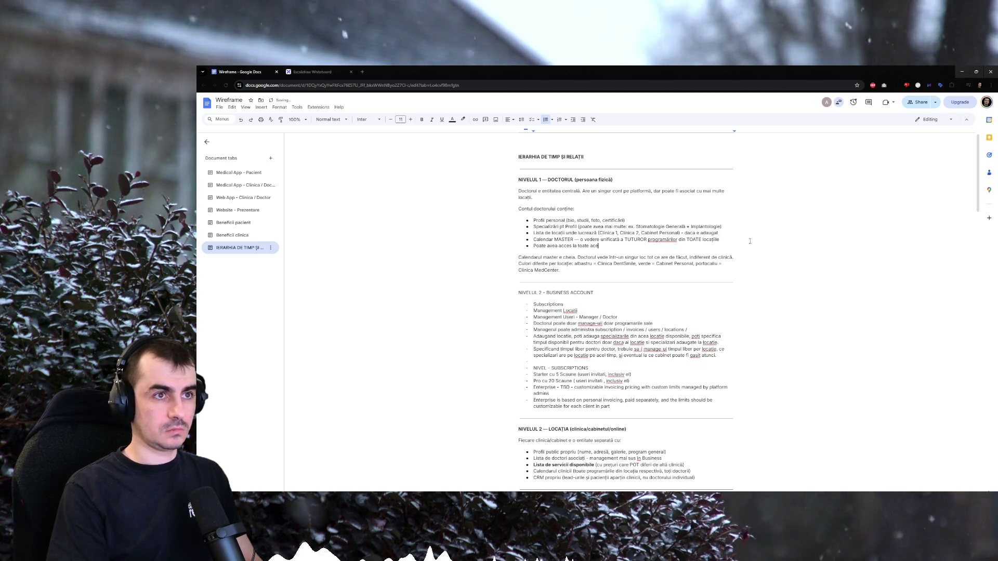
pyautogui.write('e aceste features/pa')
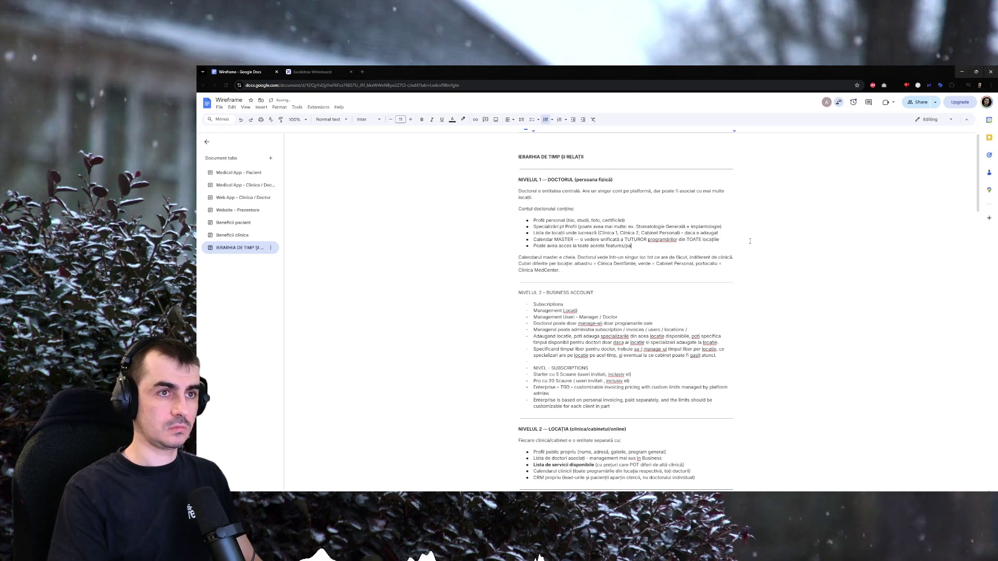
pyautogui.write('ges doar daca aste ')
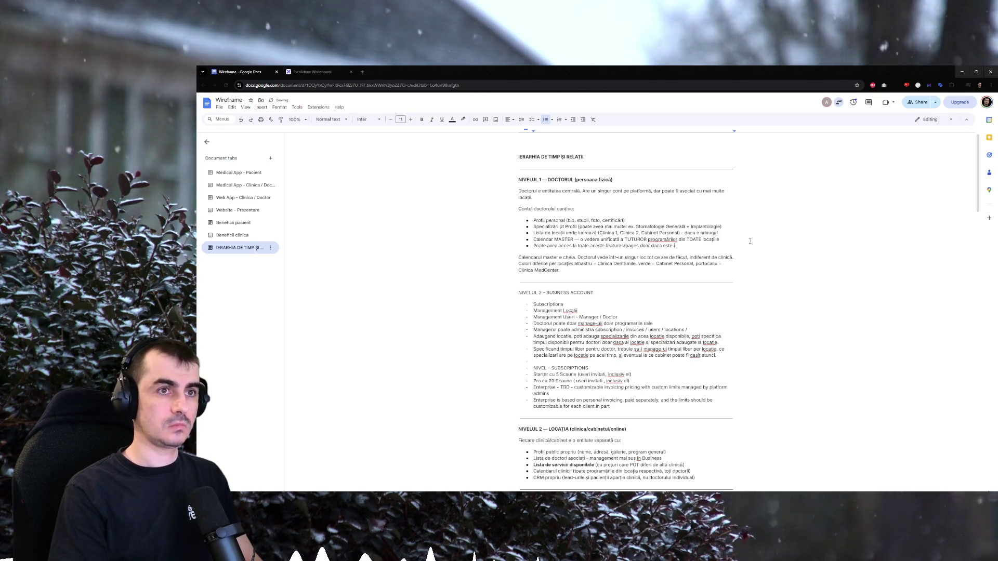
pyautogui.write('Clin')
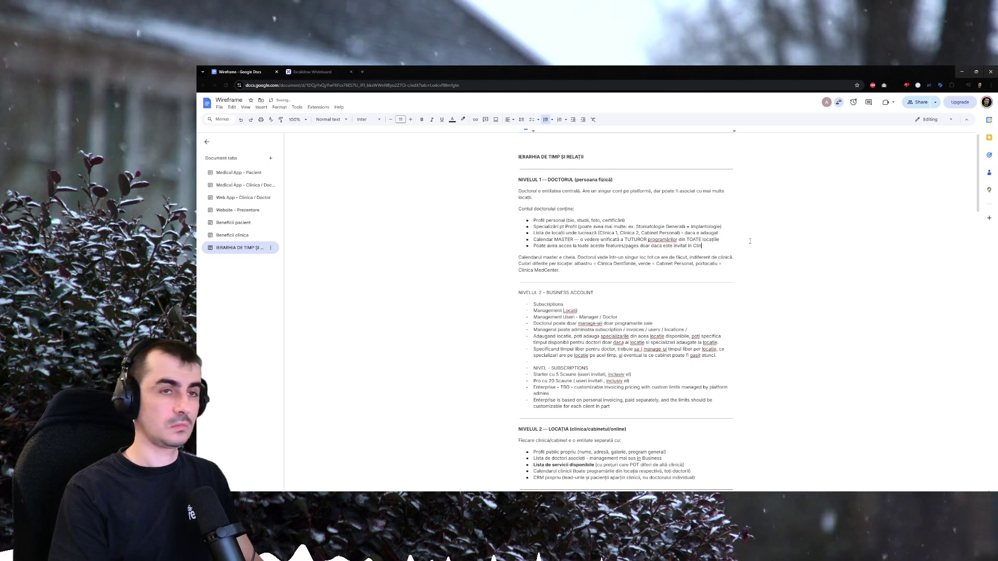
pyautogui.press('BackSpace')
pyautogui.press('BackSpace')
pyautogui.press('BackSpace')
pyautogui.write('usiness account location')
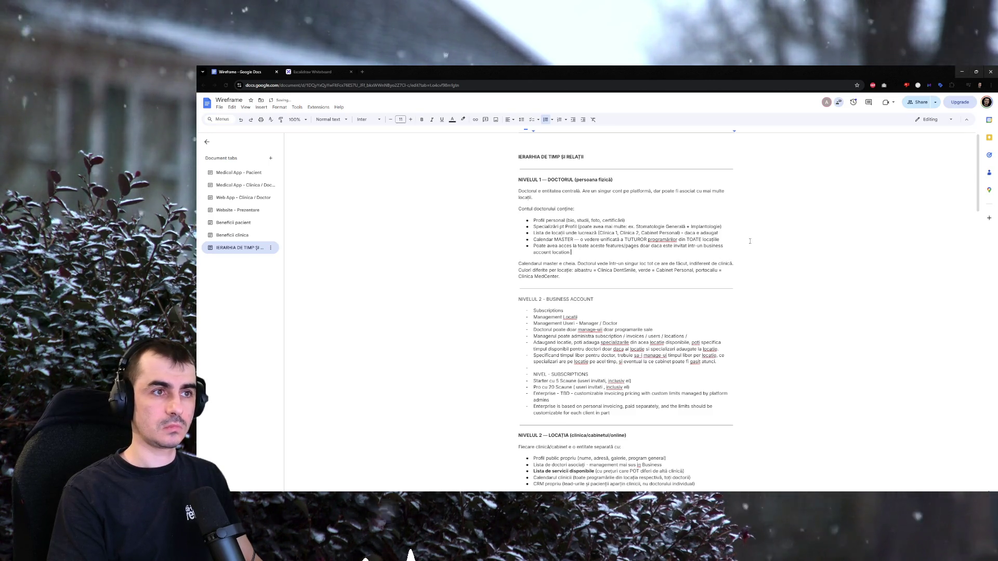
pyautogui.press('BackSpace')
pyautogui.press('BackSpace')
pyautogui.press('BackSpace')
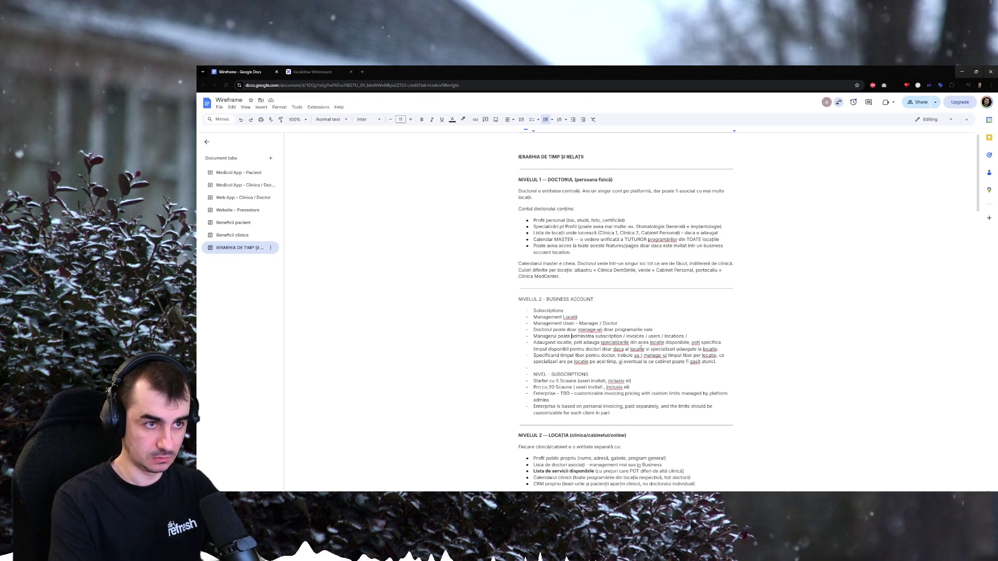
pyautogui.write('tor, ori')
# Make the Managerul line read 'poate fi ori doctor + administra' subscriptions, invoices, users and locations.
pyautogui.press('BackSpace')
pyautogui.press('BackSpace')
pyautogui.press('BackSpace')
pyautogui.write('+')
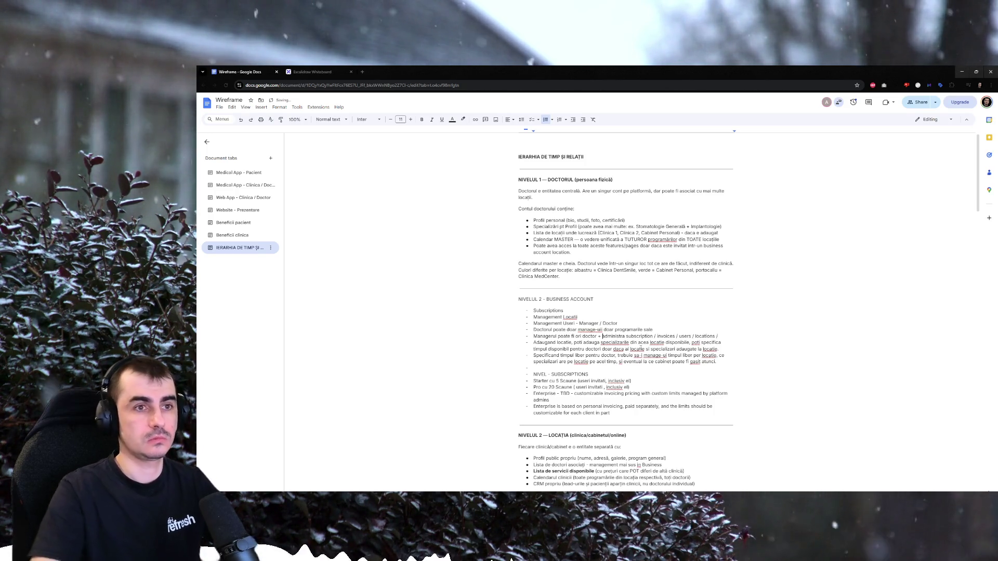
pyautogui.press('Down')
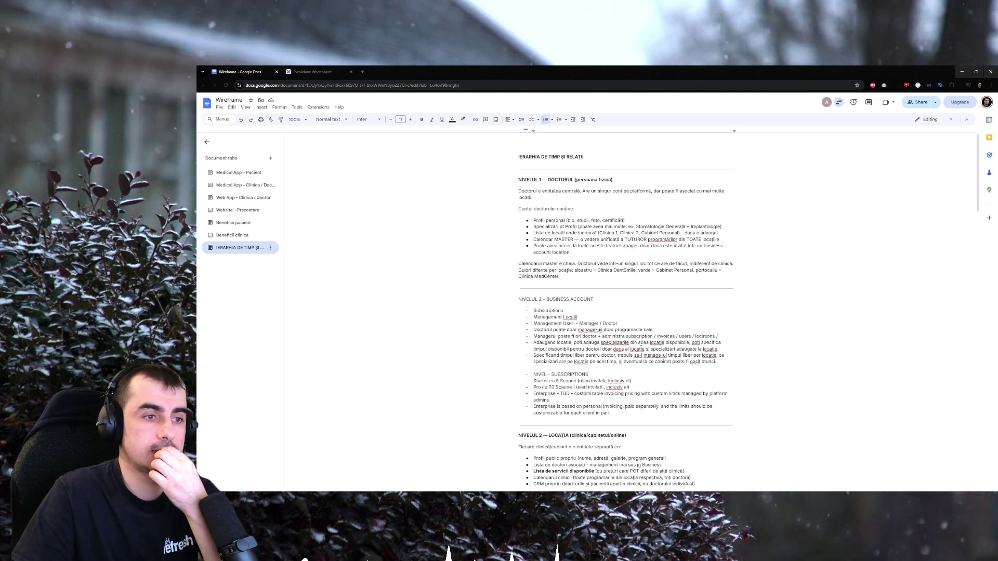
pyautogui.scroll(-1, 602, 465)
pyautogui.scroll(-3, 624, 312)
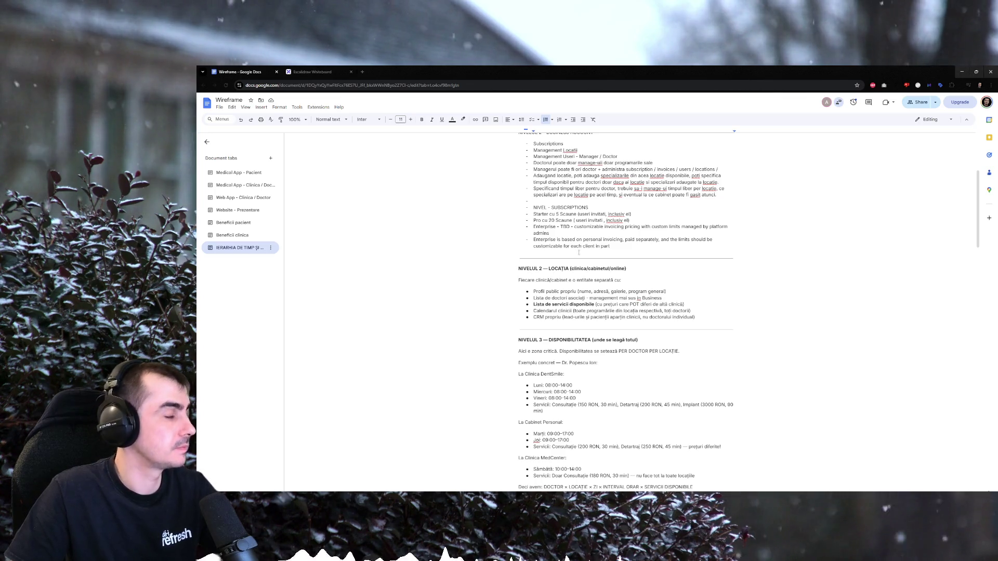
pyautogui.scroll(2, 588, 245)
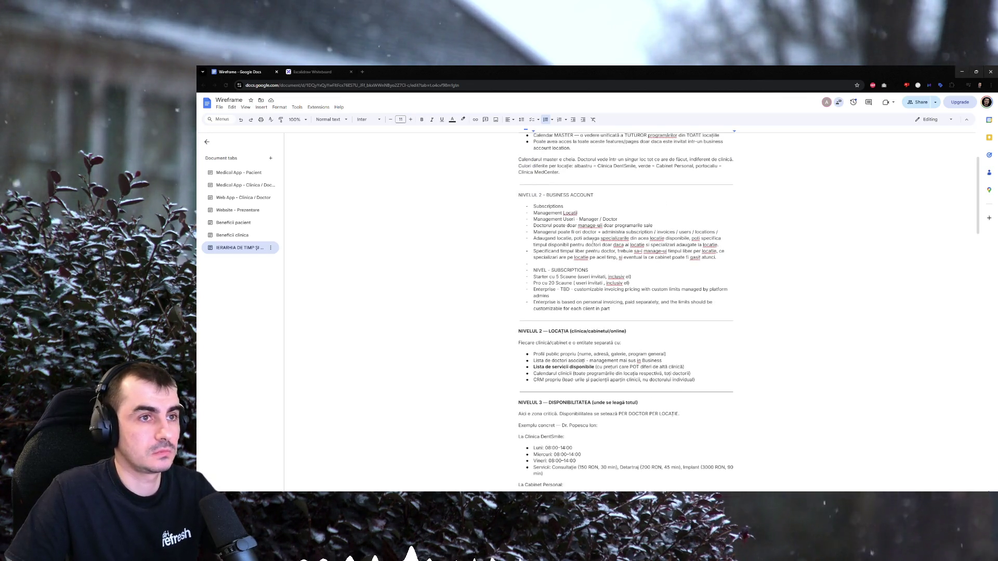
pyautogui.scroll(-2, 602, 297)
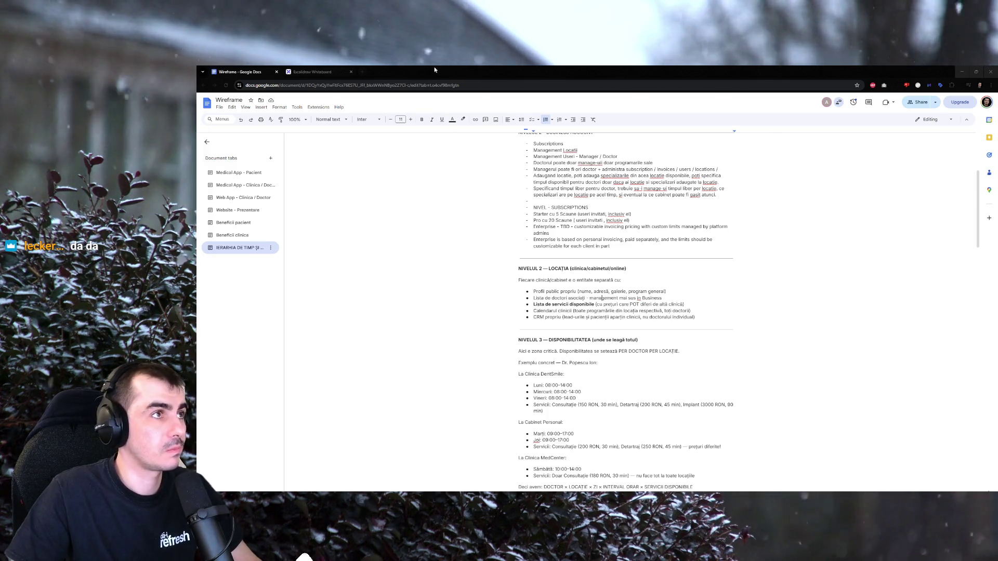
pyautogui.click(312, 72)
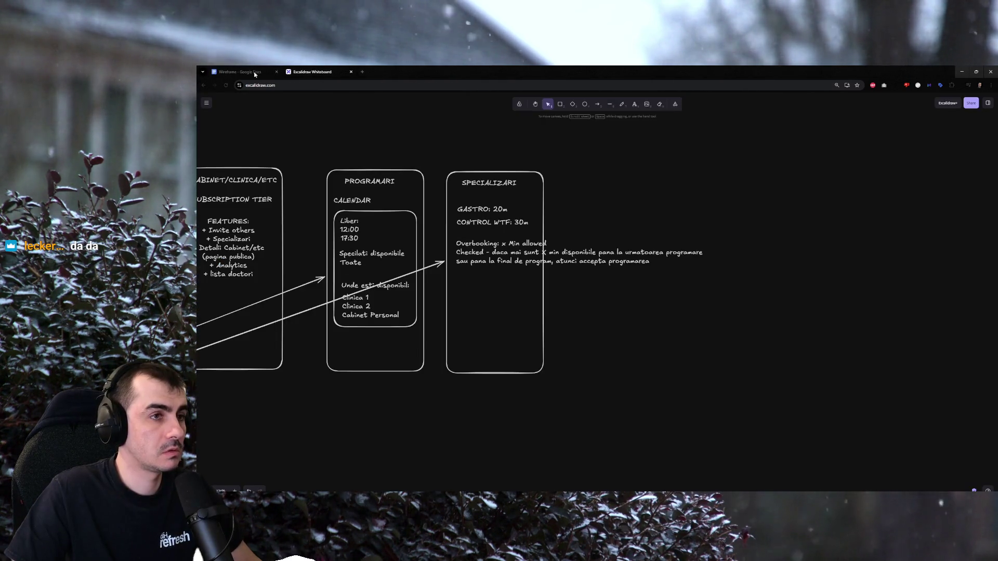
pyautogui.hscroll(-4, 479, 284)
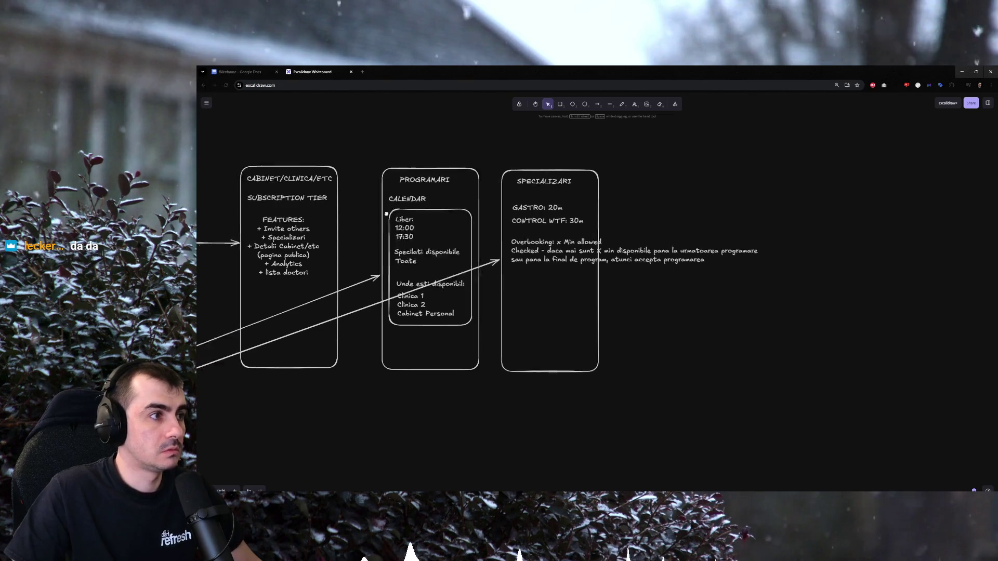
pyautogui.click(249, 71)
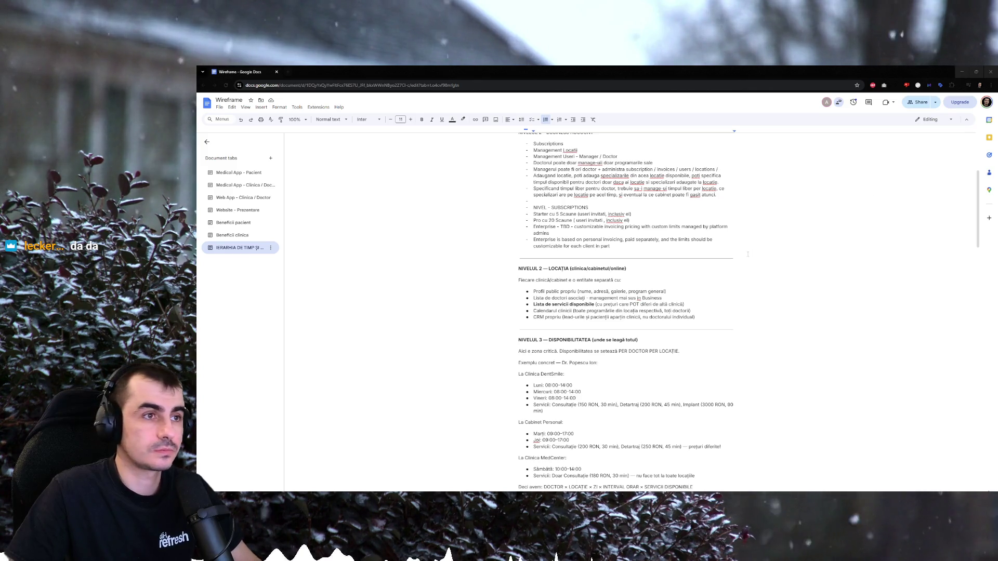
pyautogui.scroll(1, 677, 294)
pyautogui.scroll(3, 678, 293)
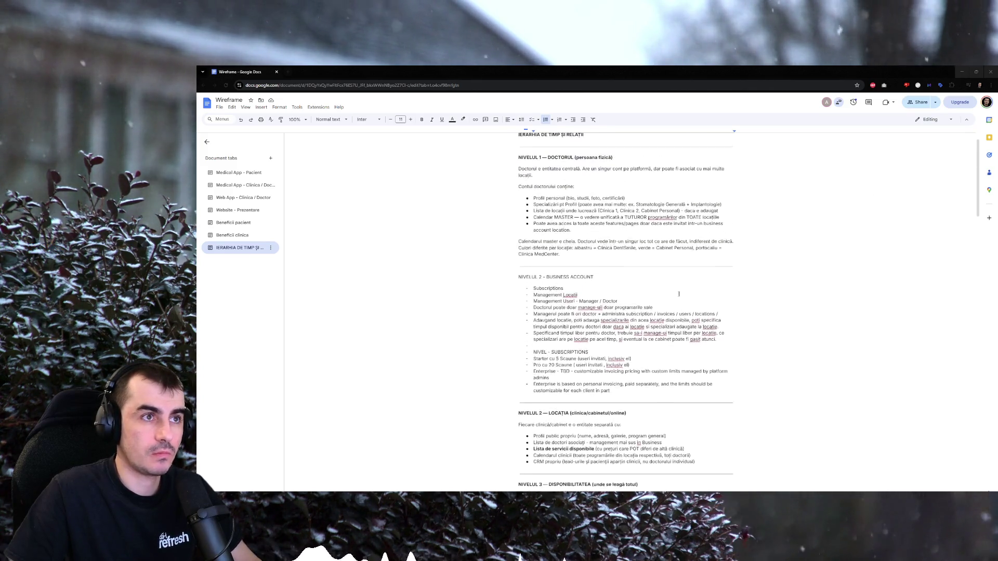
pyautogui.scroll(-3, 680, 294)
pyautogui.scroll(-4, 680, 294)
pyautogui.scroll(-3, 680, 294)
pyautogui.scroll(-3, 680, 295)
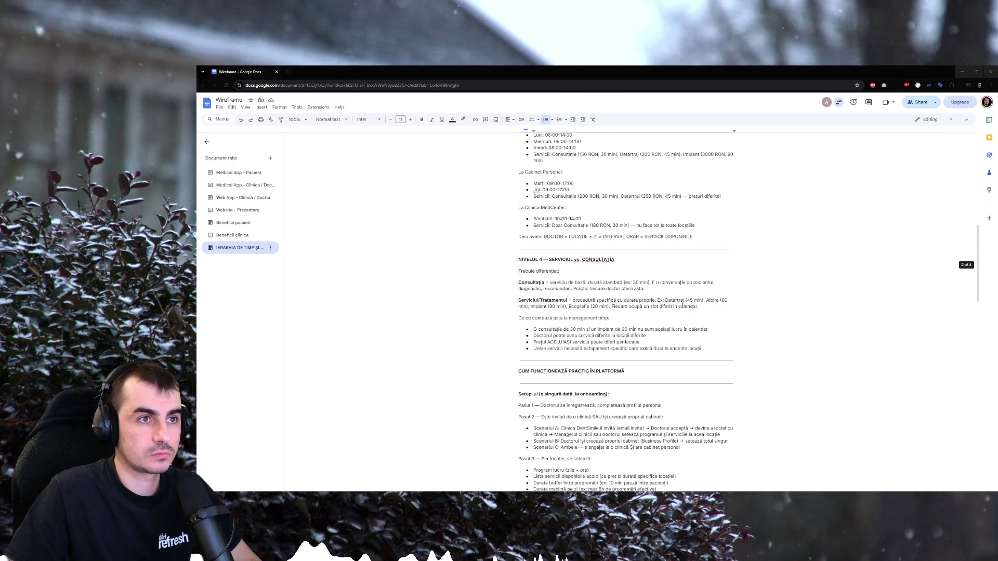
pyautogui.scroll(1, 682, 304)
pyautogui.scroll(2, 682, 304)
pyautogui.scroll(1, 682, 304)
pyautogui.scroll(1, 562, 268)
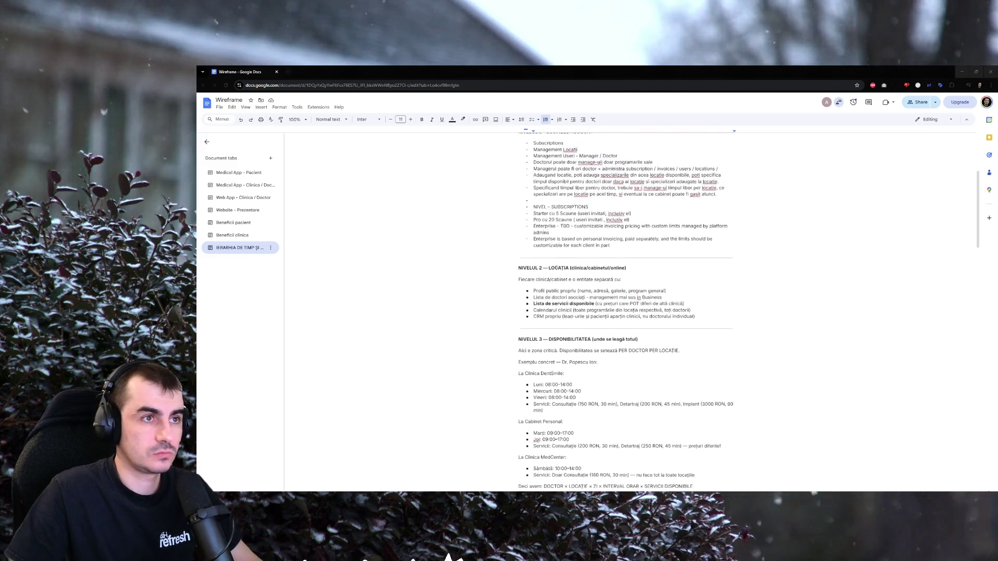
pyautogui.write('3')
pyautogui.write('4')
pyautogui.scroll(-3, 567, 322)
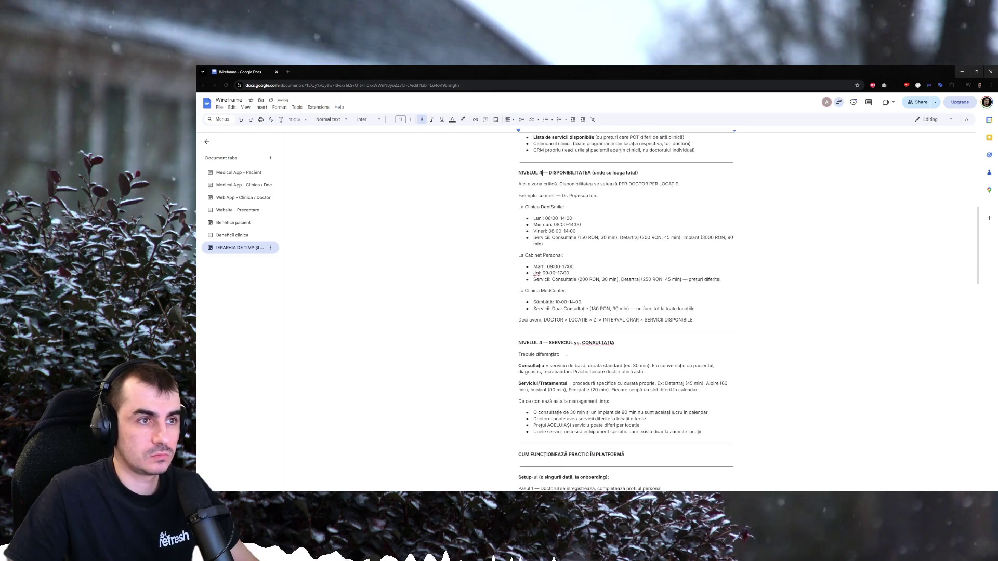
pyautogui.write('5')
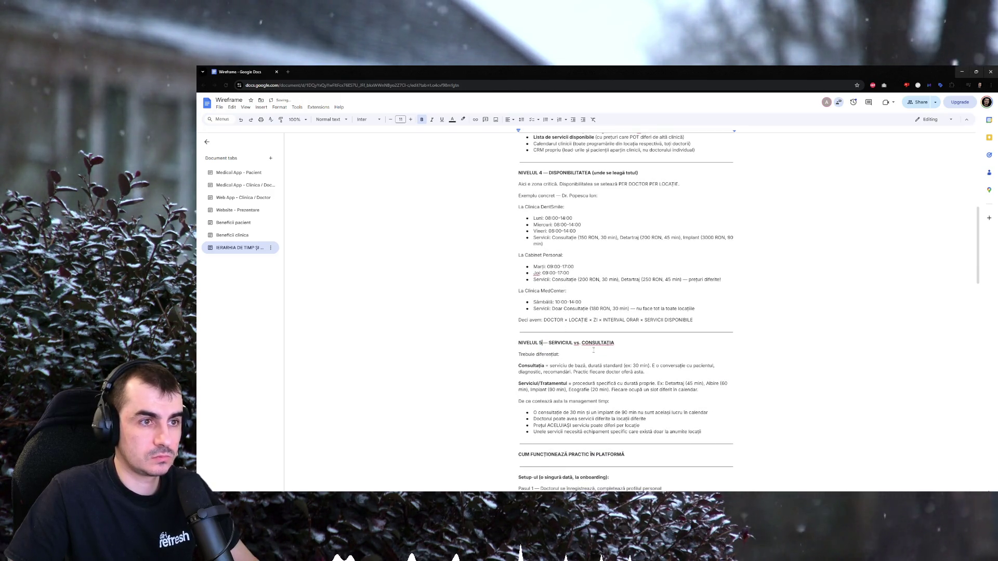
pyautogui.scroll(-2, 558, 339)
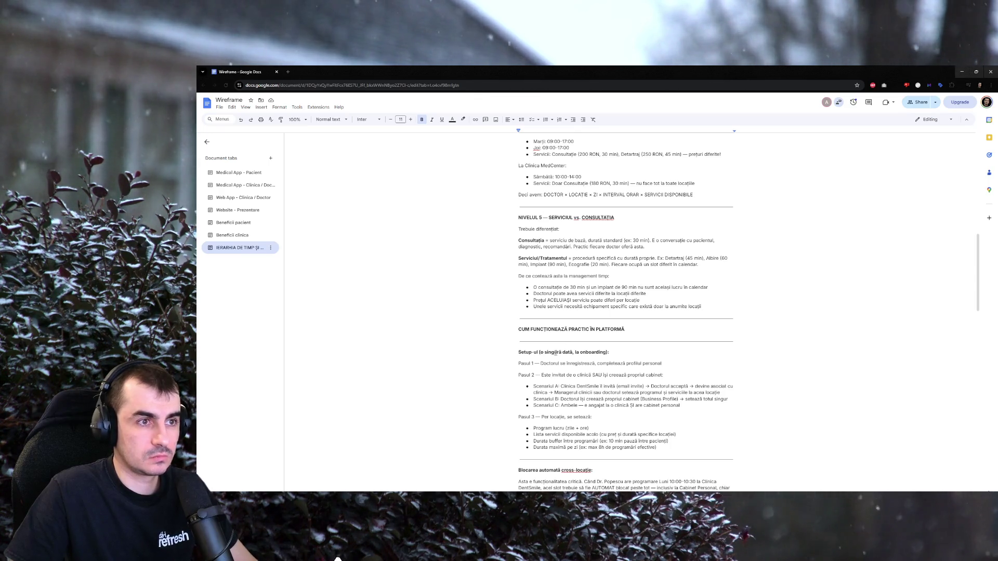
pyautogui.scroll(-1, 536, 353)
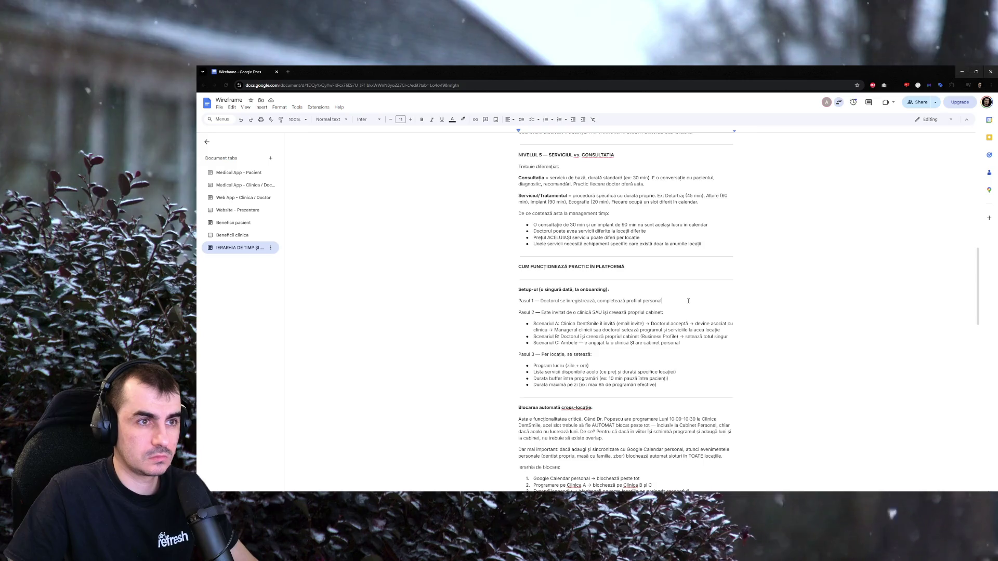
# Change Pasul 2 so the doctor is invited by a clinic or creates their own 'business account'.
pyautogui.doubleClick(655, 313)
pyautogui.click(670, 315)
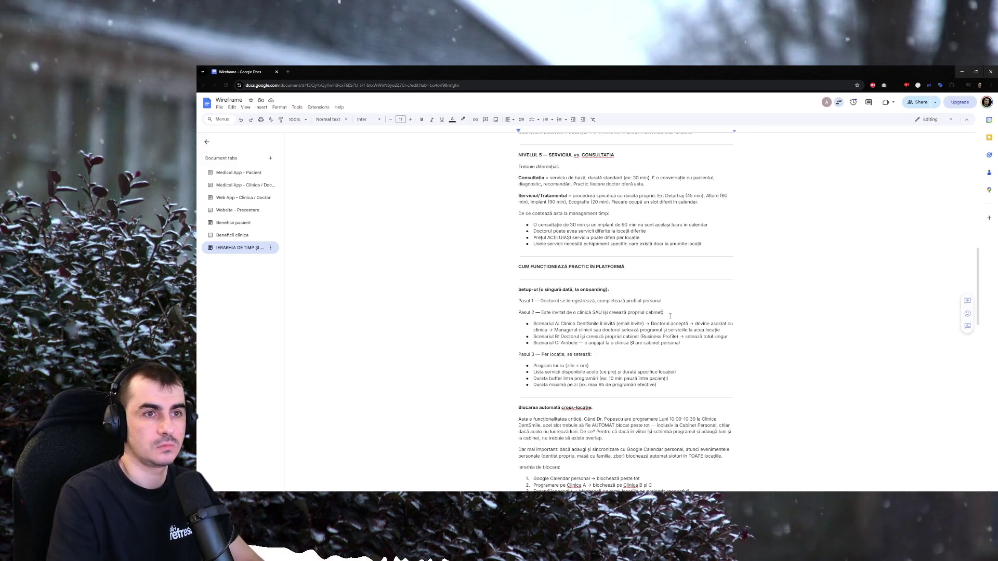
pyautogui.hotkey('ctrl', 'shift', 'Left')
pyautogui.write('busine')
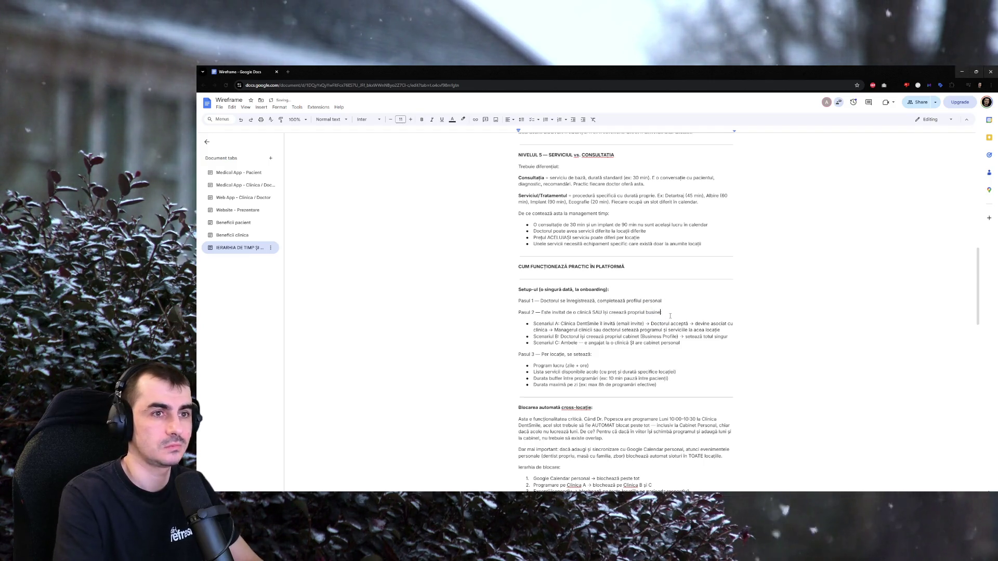
pyautogui.write('ss account:')
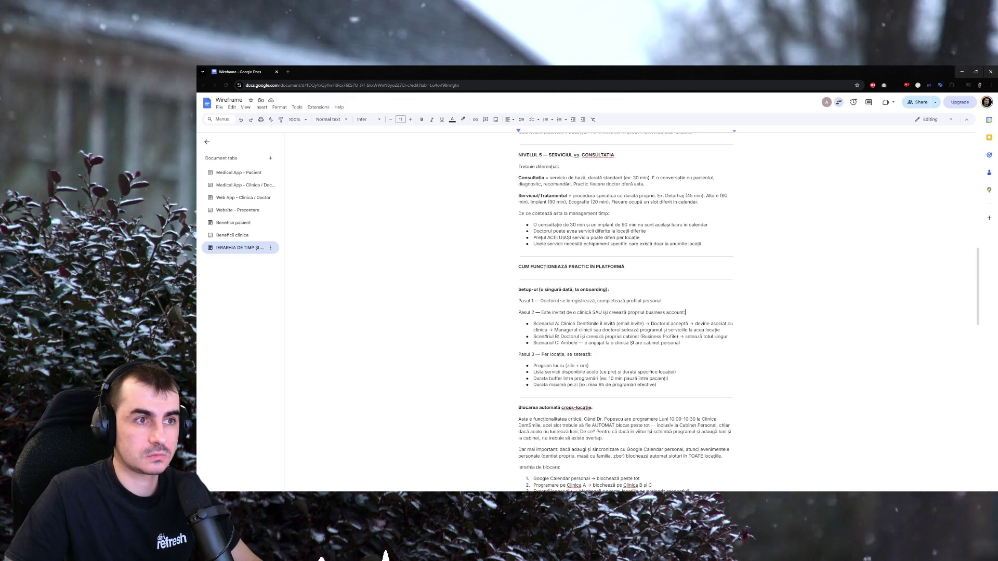
# Review the Scenariul A clinic-manager scheduling text without changing it.
pyautogui.moveTo(665, 323)
pyautogui.mouseDown()
pyautogui.moveTo(702, 323)
pyautogui.moveTo(548, 330)
pyautogui.mouseUp()
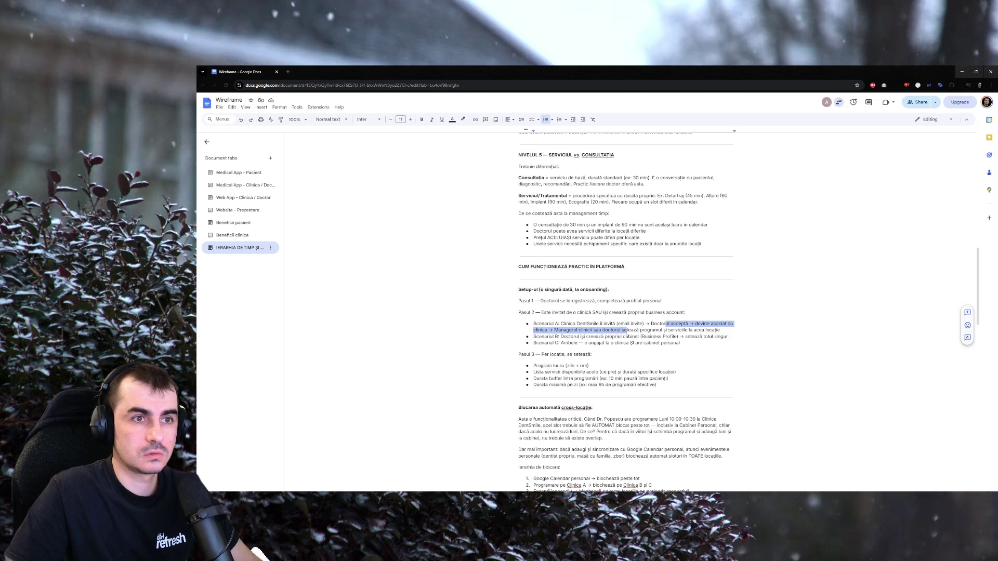
pyautogui.moveTo(553, 329); pyautogui.dragTo(720, 330)
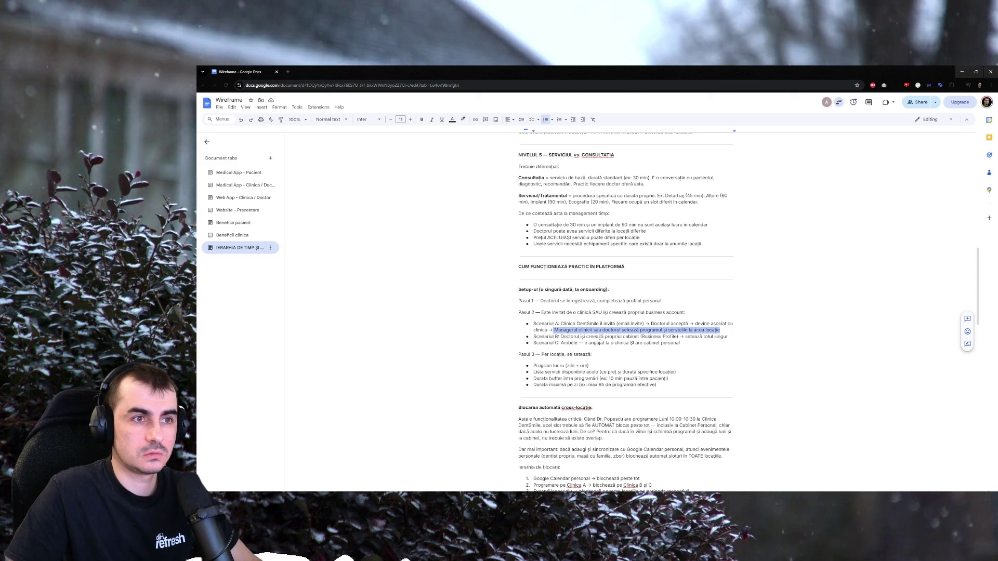
pyautogui.click(686, 337)
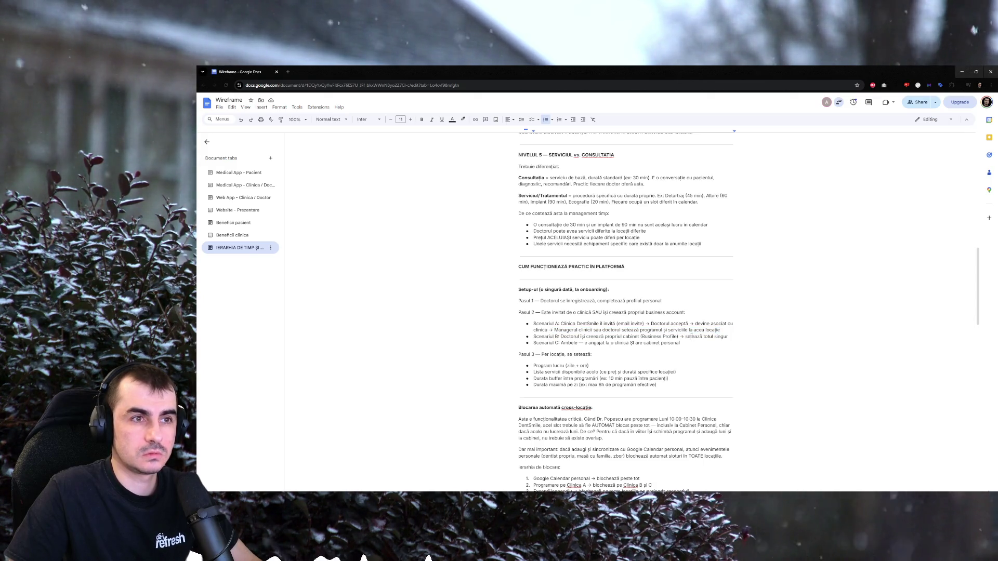